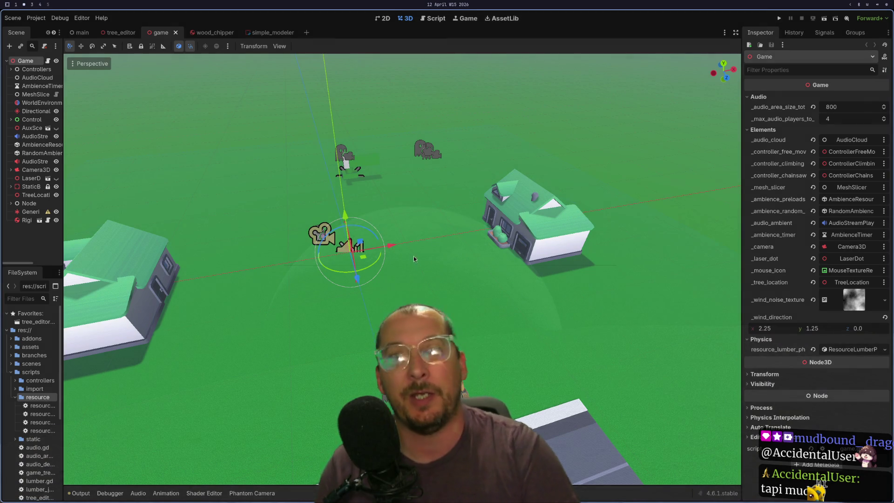
Launch the game to test the tree, then switch to the lumber.gd code
{"action": "left_click", "coordinate": [779, 19]}
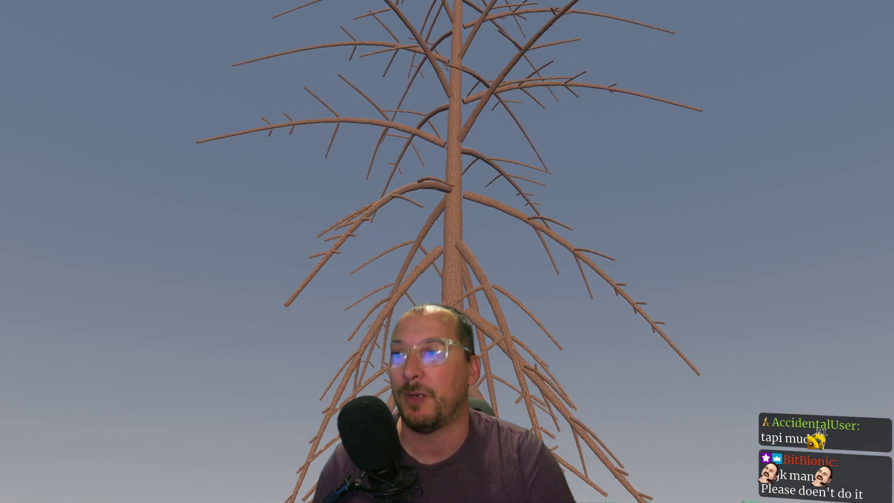
{"action": "key", "text": "alt+F4"}
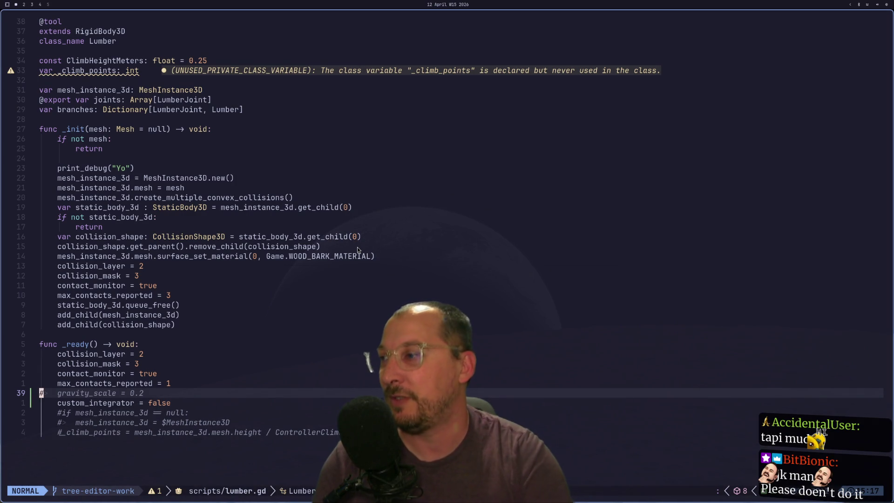
Uncomment gravity_scale = 0.2 in lumber.gd's _ready and save with :w
{"action": "key", "text": "g"}
{"action": "key", "text": "c"}
{"action": "key", "text": "c"}
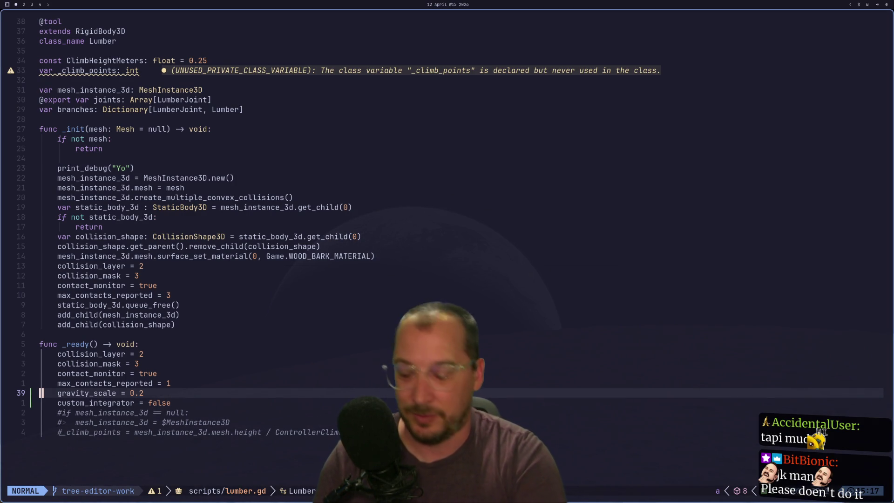
{"action": "type", "text": ":w"}
{"action": "key", "text": "Return"}
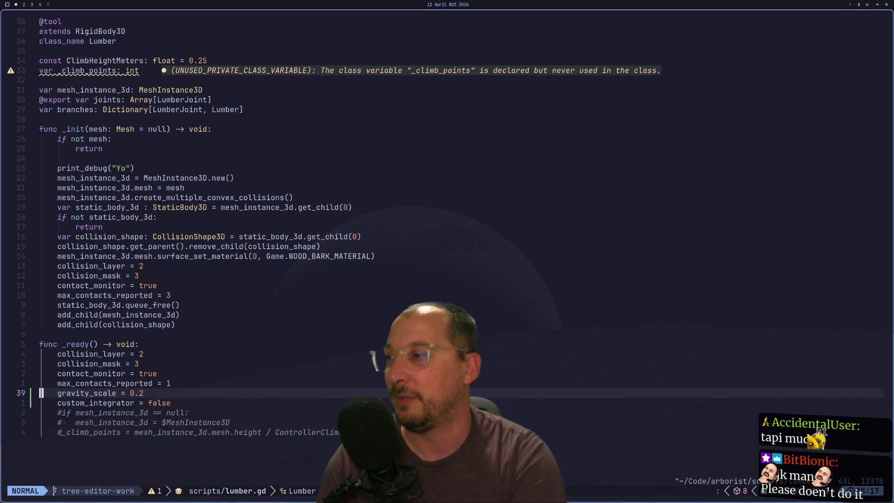
Return to the running game, then stop it to get back to the editor
{"action": "key", "text": "F5"}
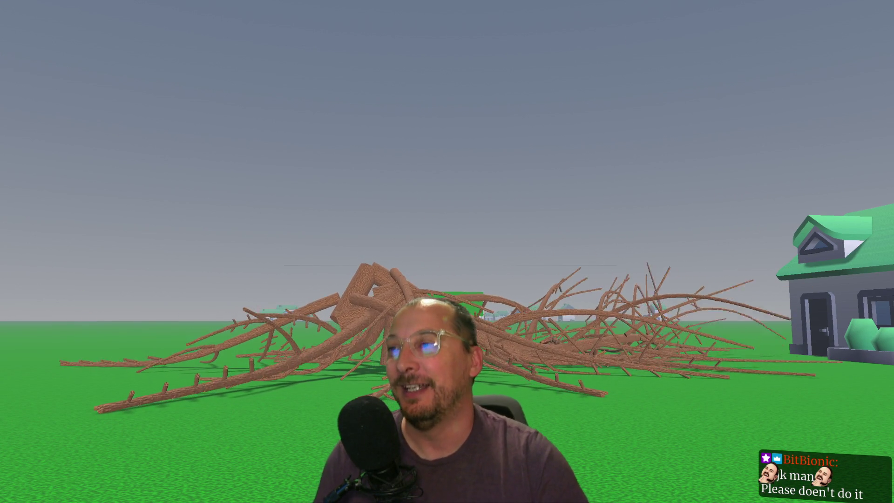
{"action": "key", "text": "F8"}
{"action": "left_click", "coordinate": [37, 18]}
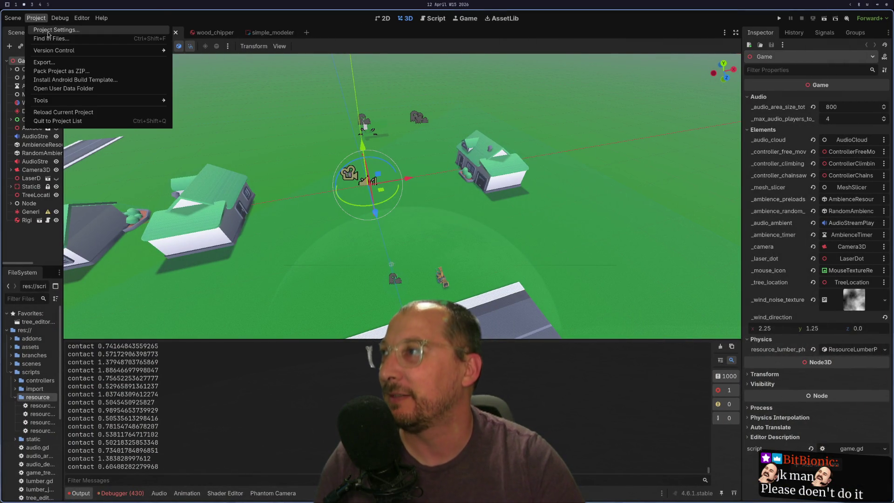
Set Physics > 3D Default Linear Damp to 0.025 in Project Settings and rerun the game
{"action": "left_click", "coordinate": [49, 29]}
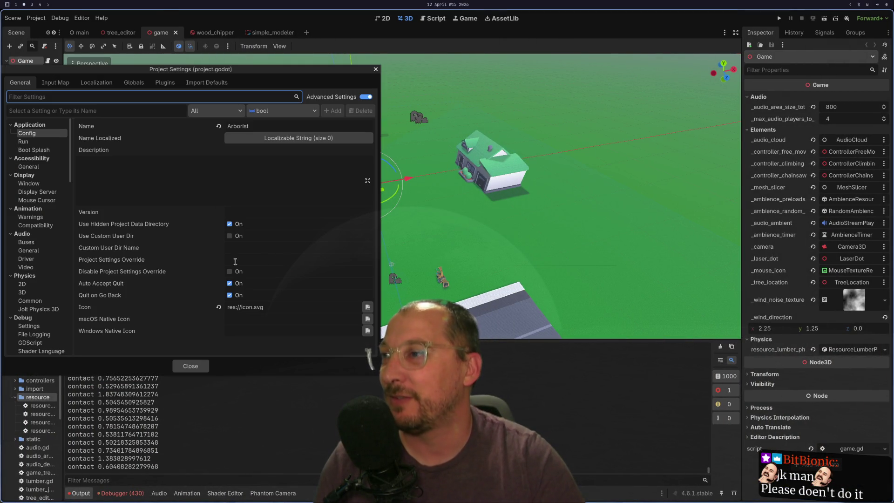
{"action": "left_click", "coordinate": [44, 150]}
{"action": "left_click", "coordinate": [23, 292]}
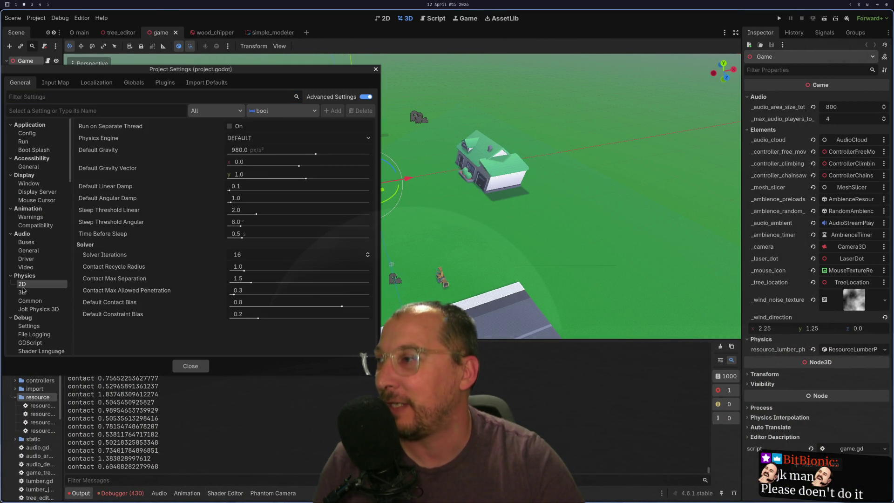
{"action": "left_click", "coordinate": [271, 187]}
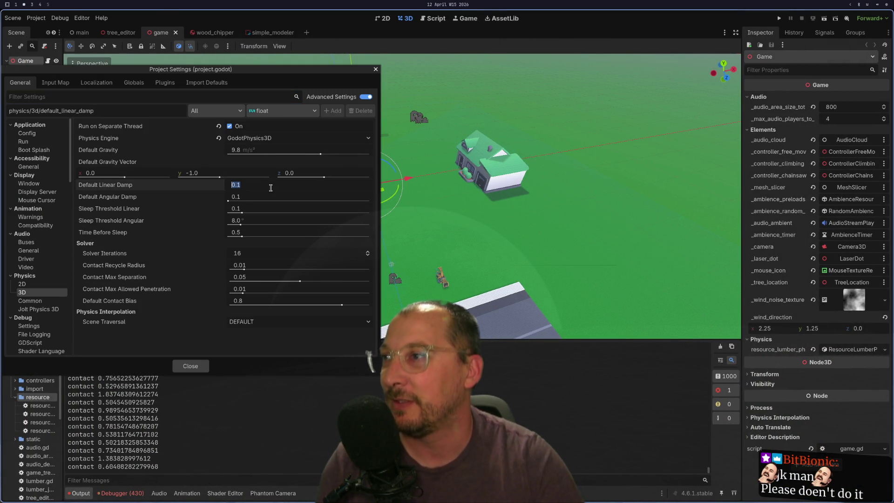
{"action": "type", "text": "4"}
{"action": "key", "text": "Return"}
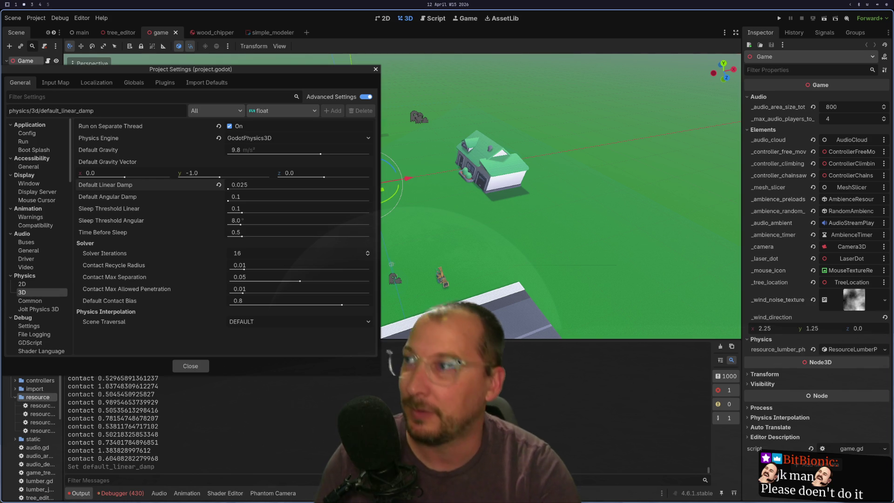
{"action": "left_click", "coordinate": [191, 365]}
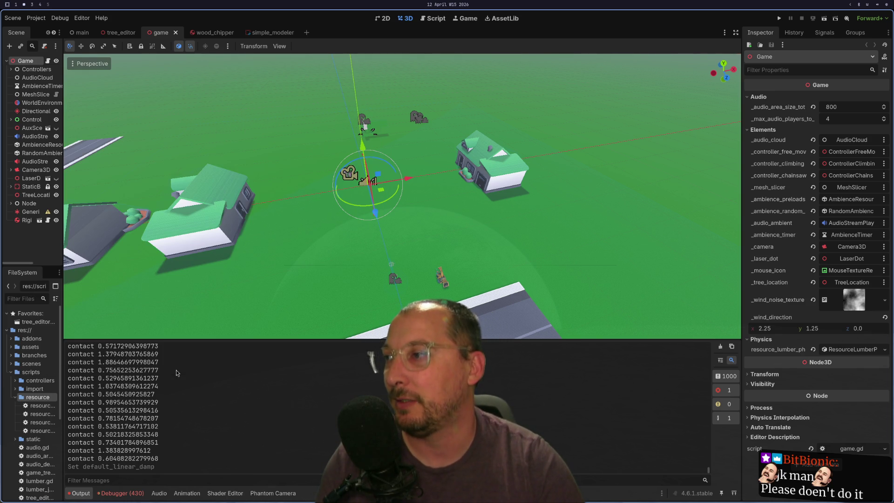
{"action": "left_click", "coordinate": [778, 23]}
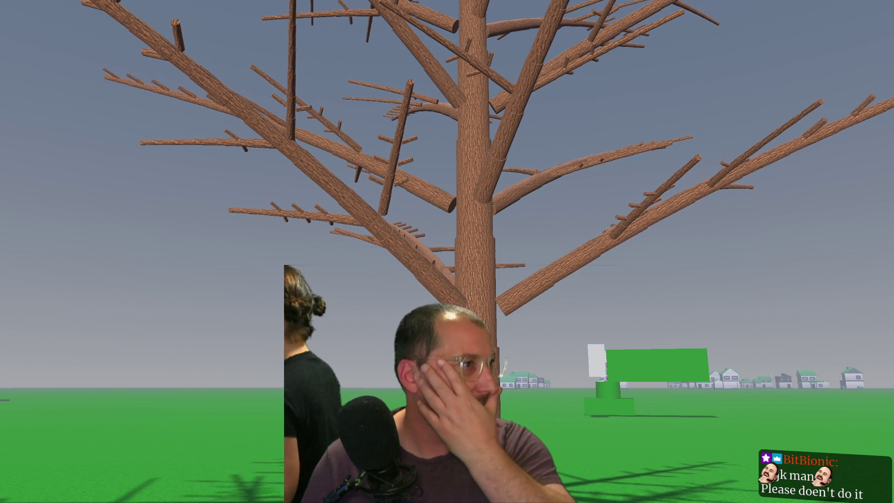
{"action": "key", "text": "w"}
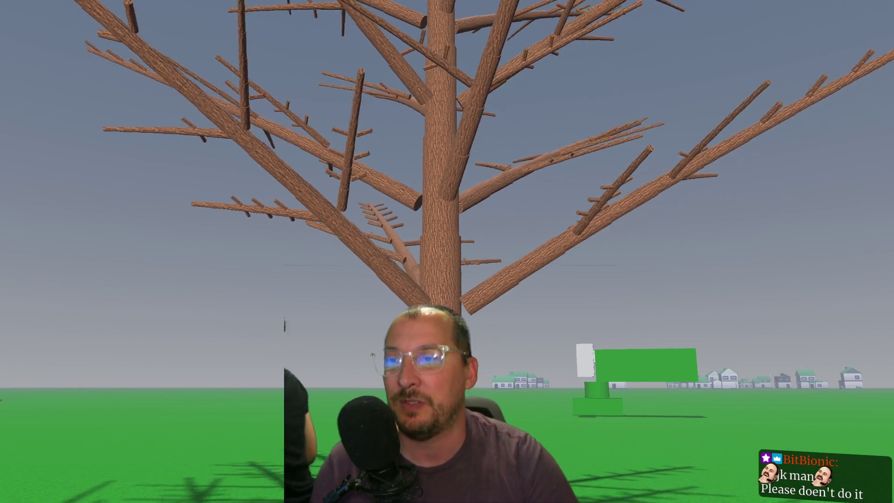
{"action": "key", "text": "w"}
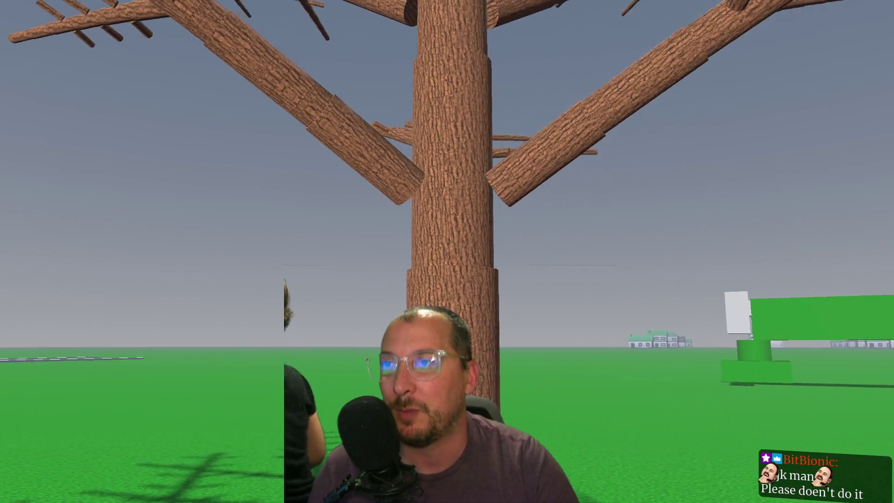
{"action": "key", "text": "w"}
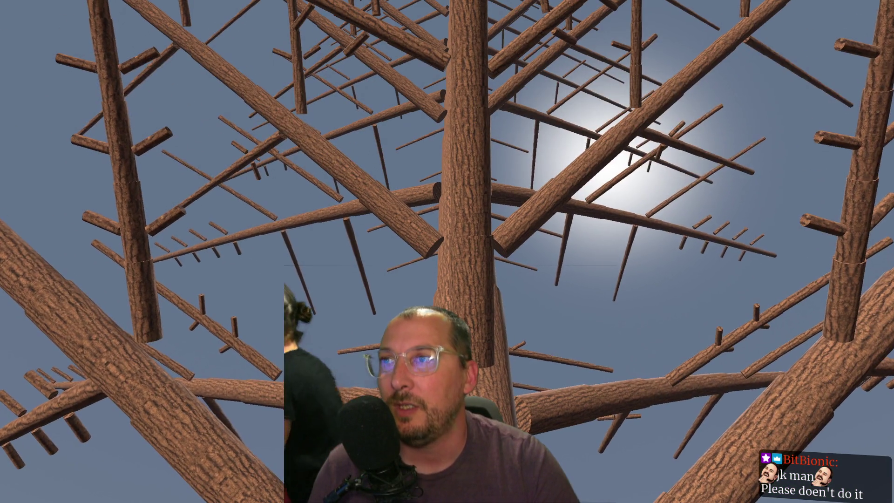
{"action": "key", "text": "w"}
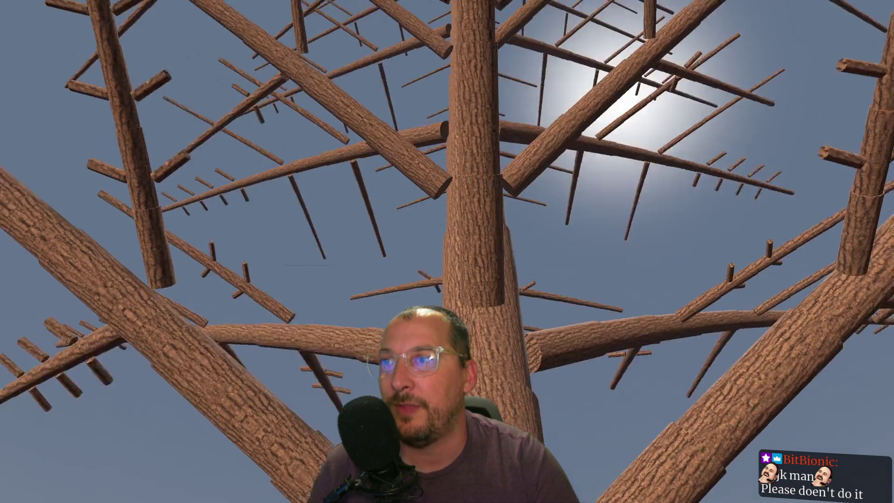
{"action": "key", "text": "w"}
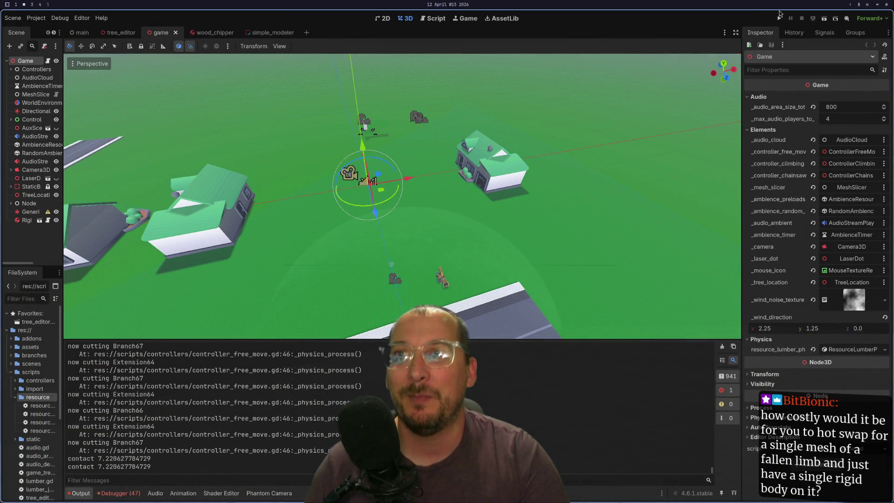
Launch the game again for another test play
{"action": "left_click", "coordinate": [779, 19]}
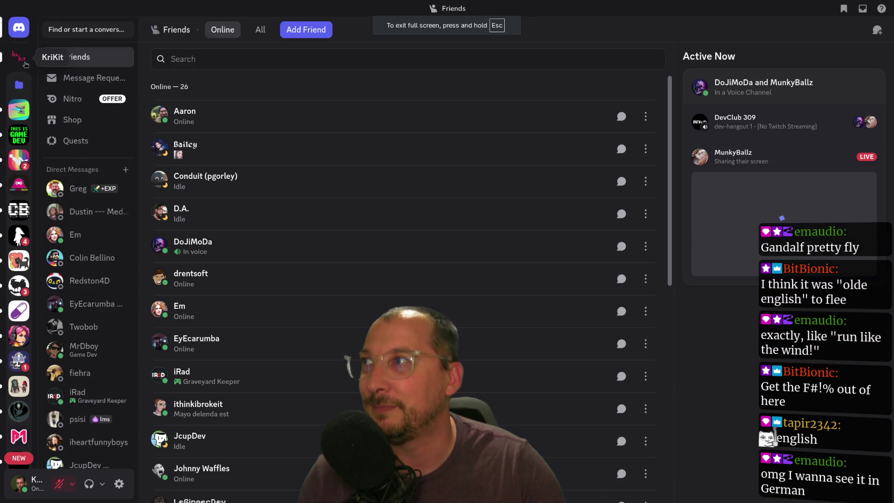
Open KriKit's #memes, view the trade-route blockade meme full size, then scroll back through older posts
{"action": "left_click", "coordinate": [19, 56]}
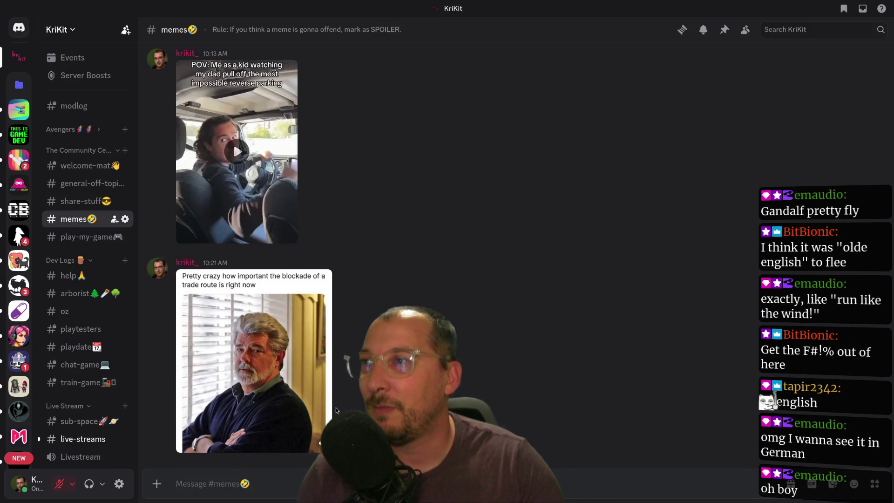
{"action": "left_click", "coordinate": [326, 409]}
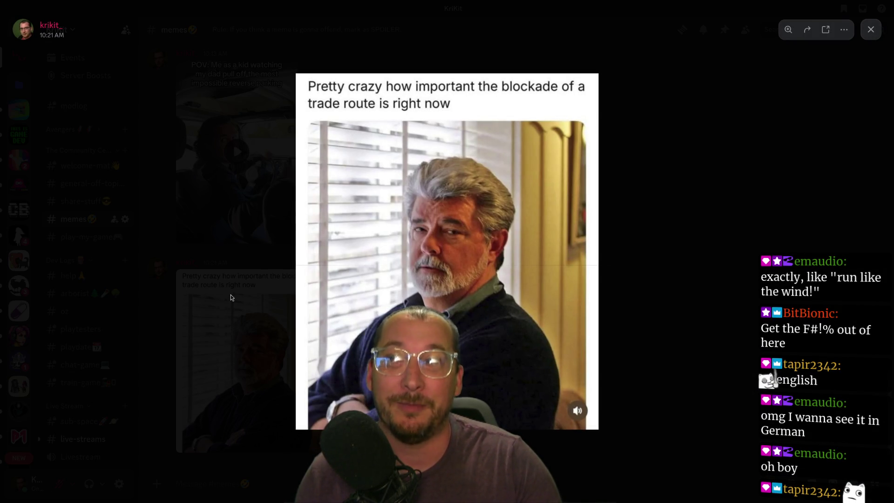
{"action": "left_click", "coordinate": [203, 286]}
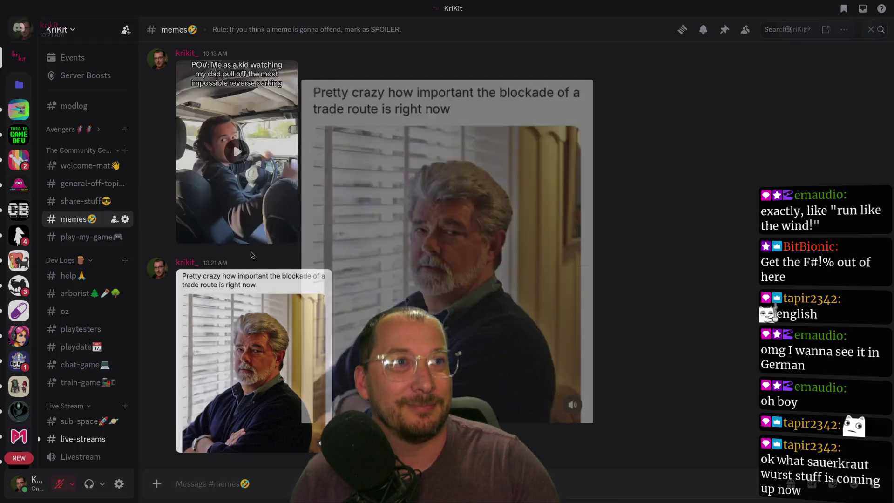
{"action": "scroll", "coordinate": [290, 285], "scroll_direction": "up", "scroll_amount": 15}
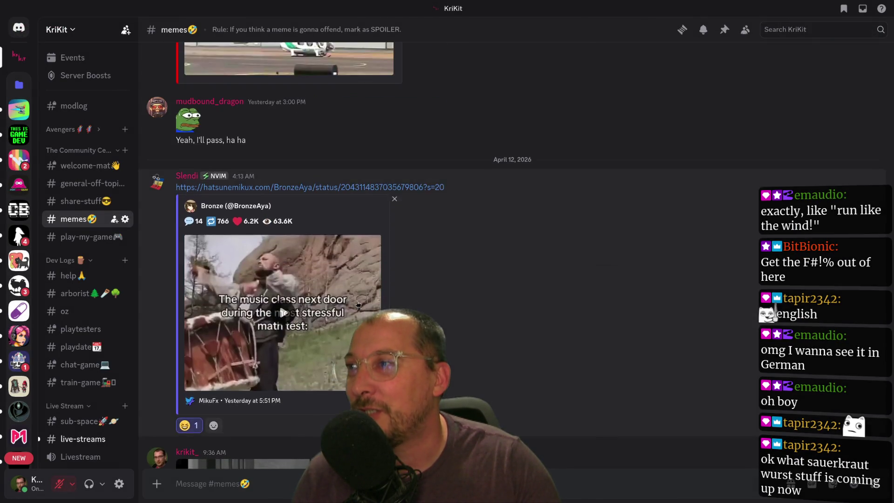
{"action": "scroll", "coordinate": [362, 294], "scroll_direction": "up", "scroll_amount": 20}
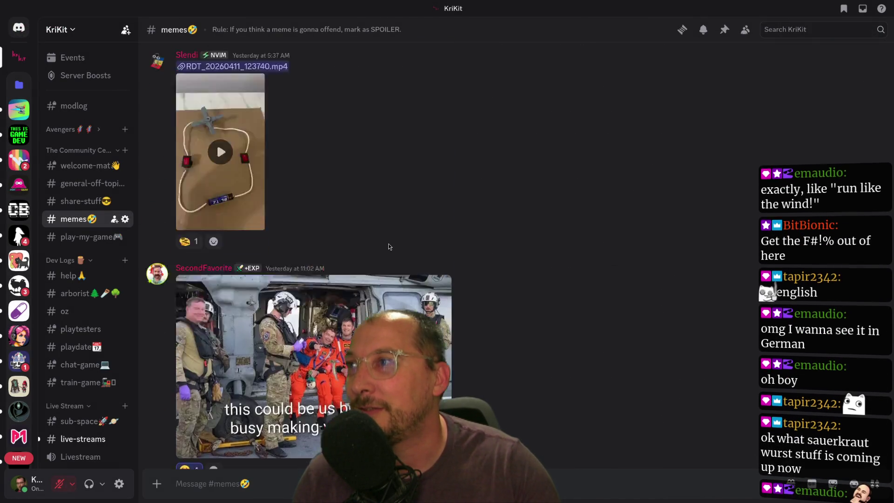
{"action": "scroll", "coordinate": [390, 241], "scroll_direction": "up", "scroll_amount": 15}
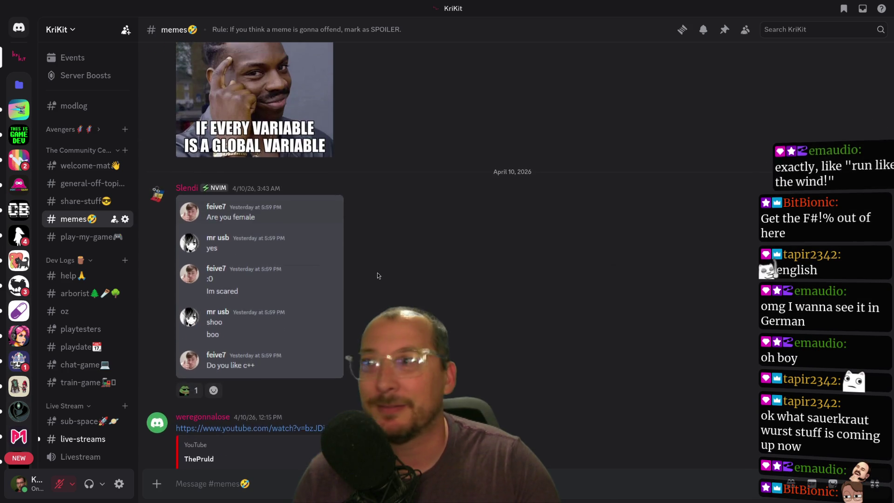
{"action": "scroll", "coordinate": [377, 273], "scroll_direction": "up", "scroll_amount": 10}
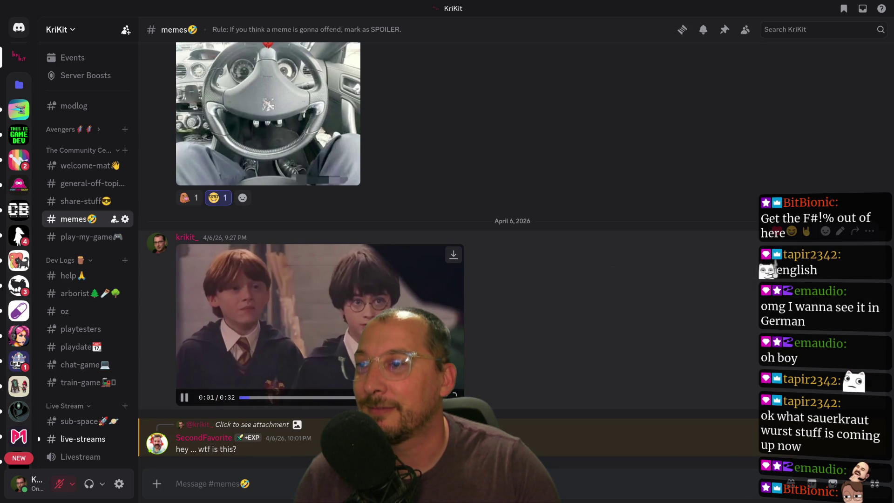
Play the shared movie clip full screen starting from 0:00
{"action": "left_click", "coordinate": [452, 397]}
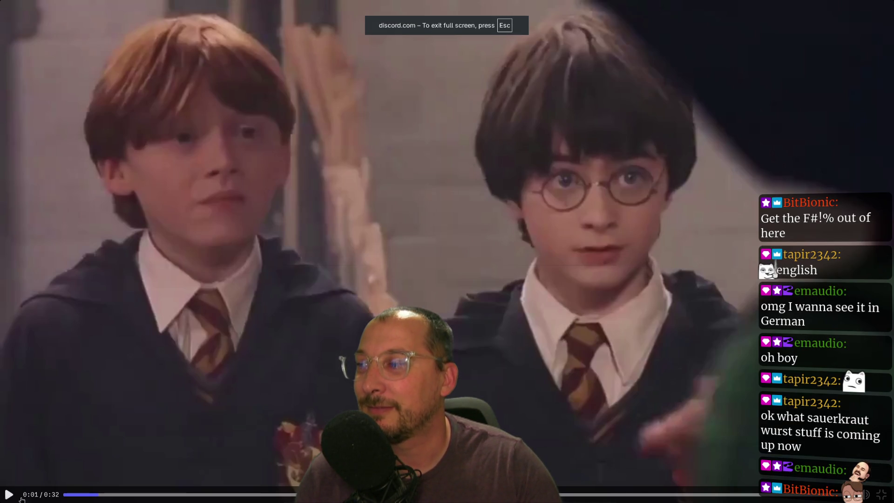
{"action": "left_click", "coordinate": [70, 495]}
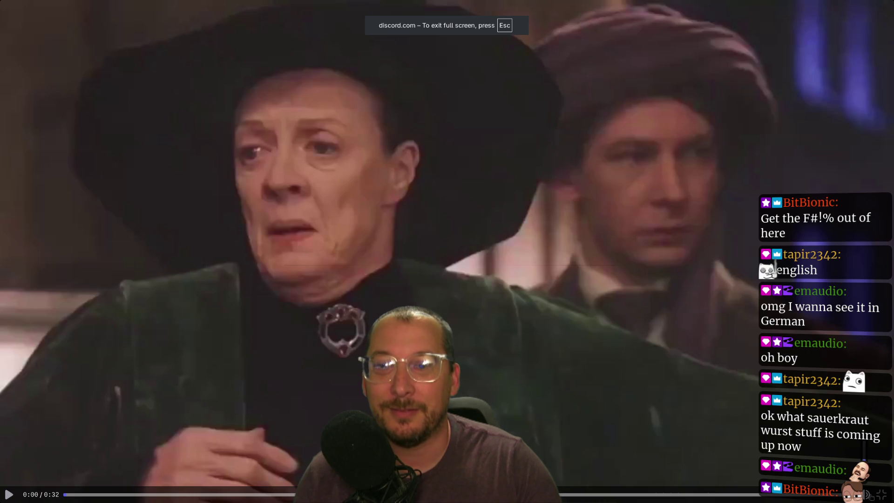
{"action": "key", "text": "space"}
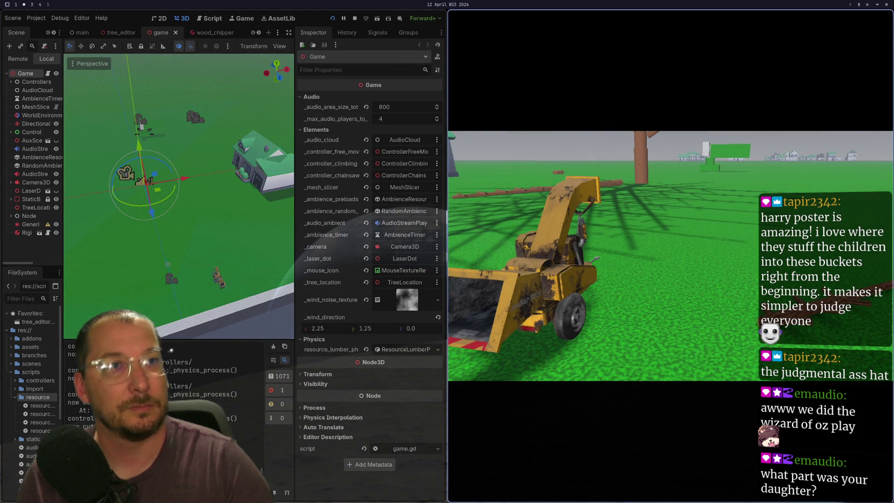
Open the file manager and briefly look inside the Public folder before returning home
{"action": "key", "text": "super+Return"}
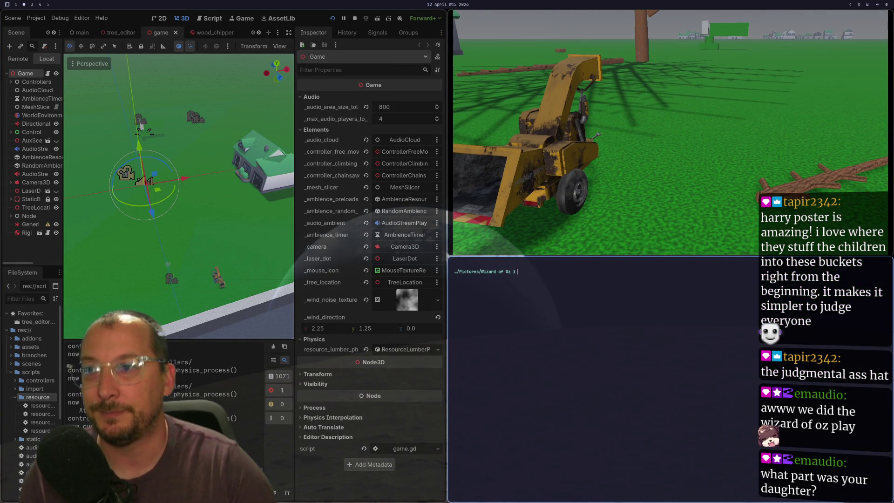
{"action": "key", "text": "super+w"}
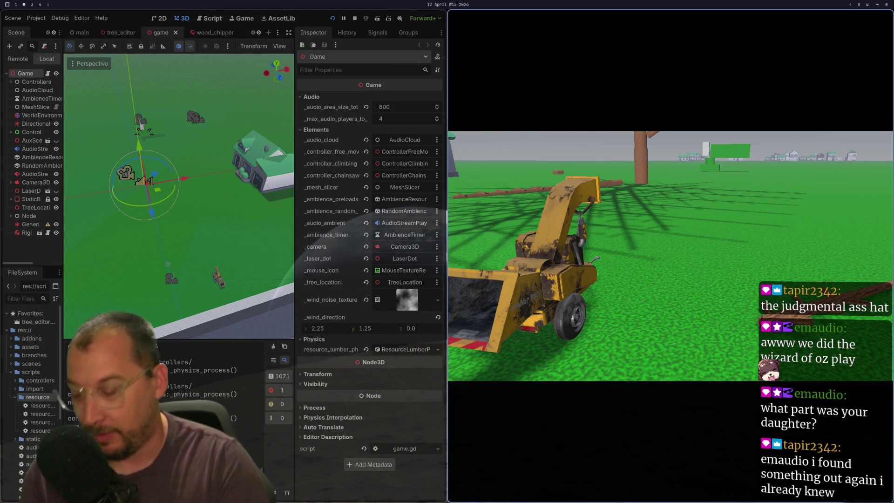
{"action": "key", "text": "super+e"}
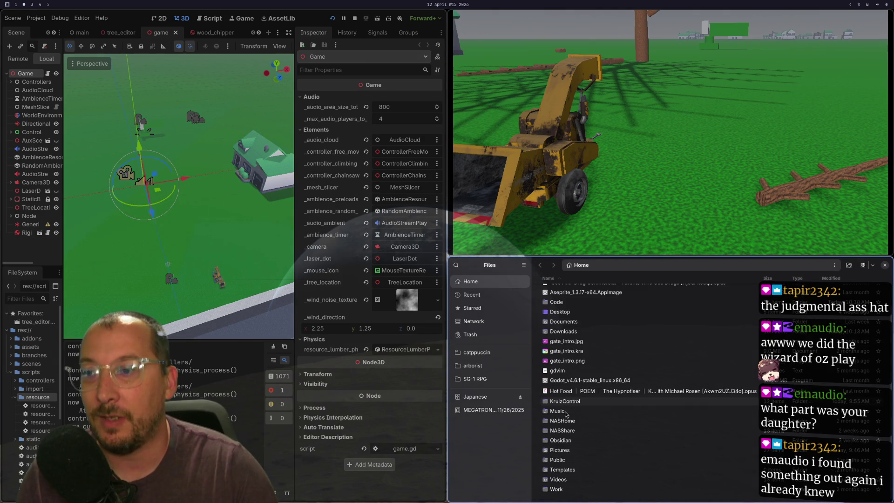
{"action": "left_click", "coordinate": [577, 457]}
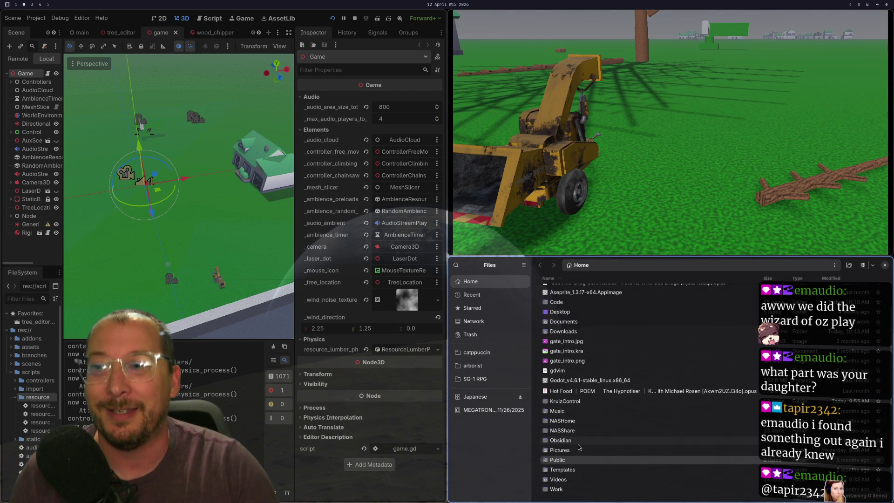
{"action": "double_click", "coordinate": [571, 462]}
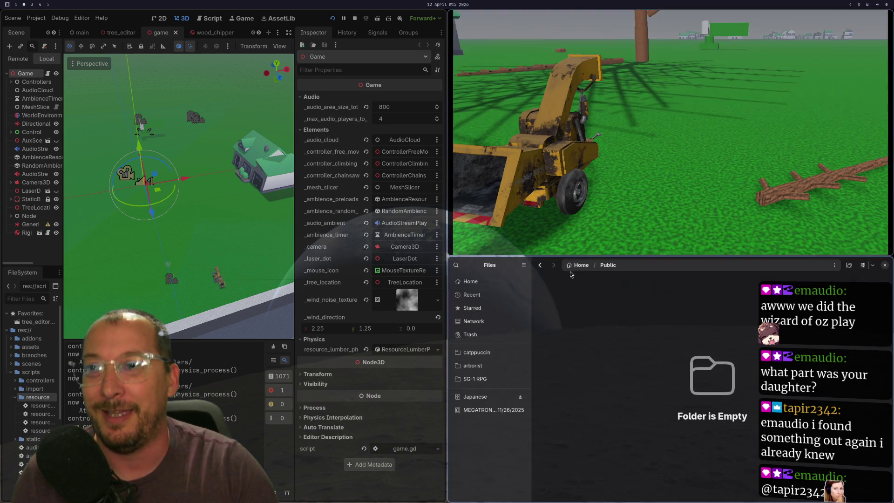
{"action": "key", "text": "alt+Left"}
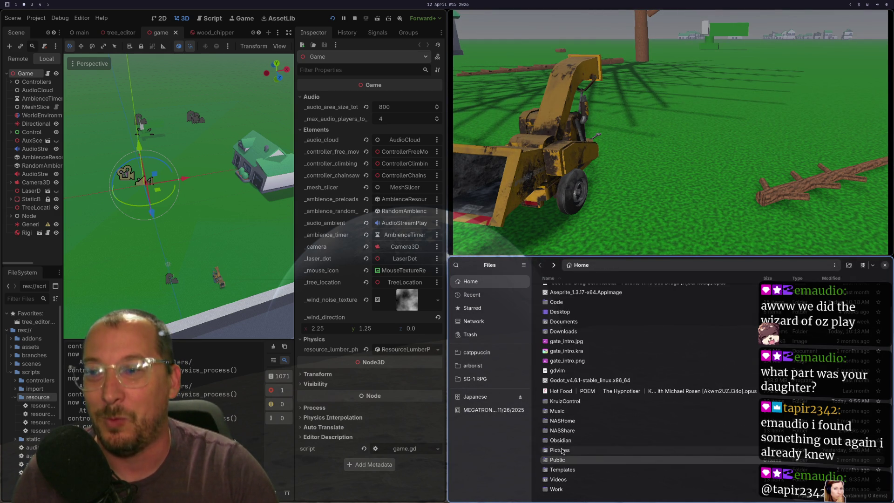
Open Pictures > Wizard of Oz to list its CR2 photos, then switch workspace
{"action": "double_click", "coordinate": [560, 450]}
{"action": "scroll", "coordinate": [605, 373], "scroll_direction": "down", "scroll_amount": 3}
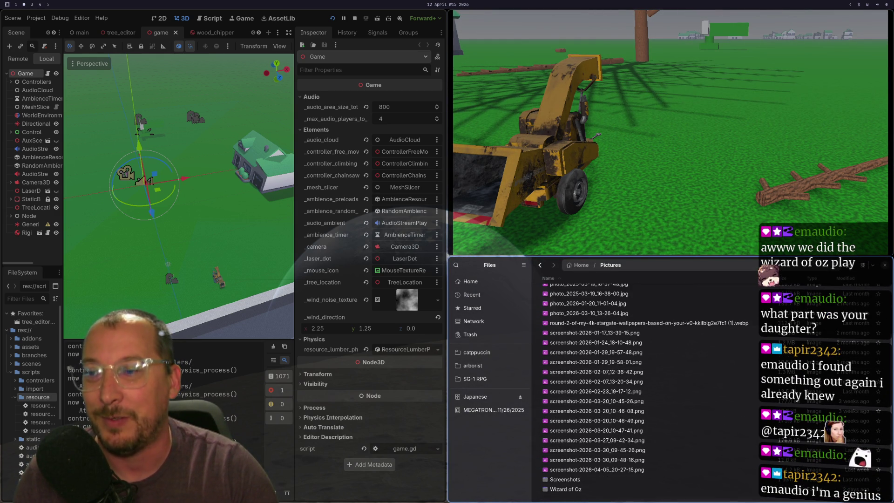
{"action": "double_click", "coordinate": [574, 491]}
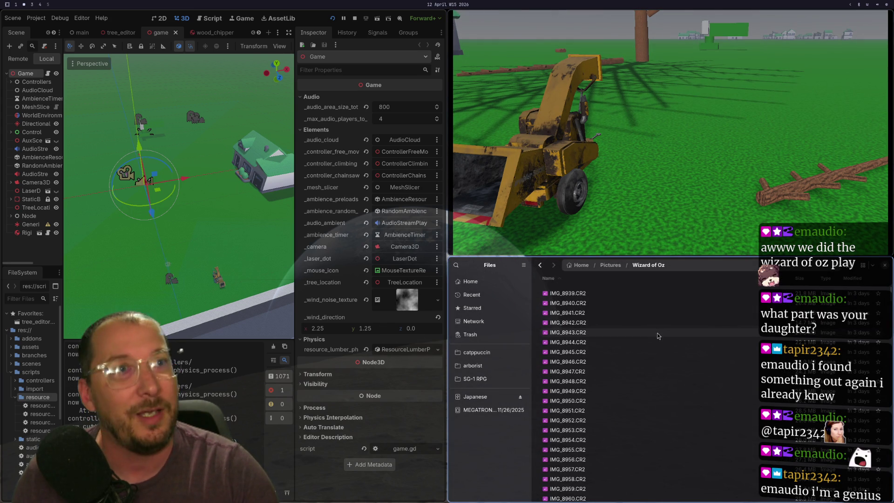
{"action": "key", "text": "super+4"}
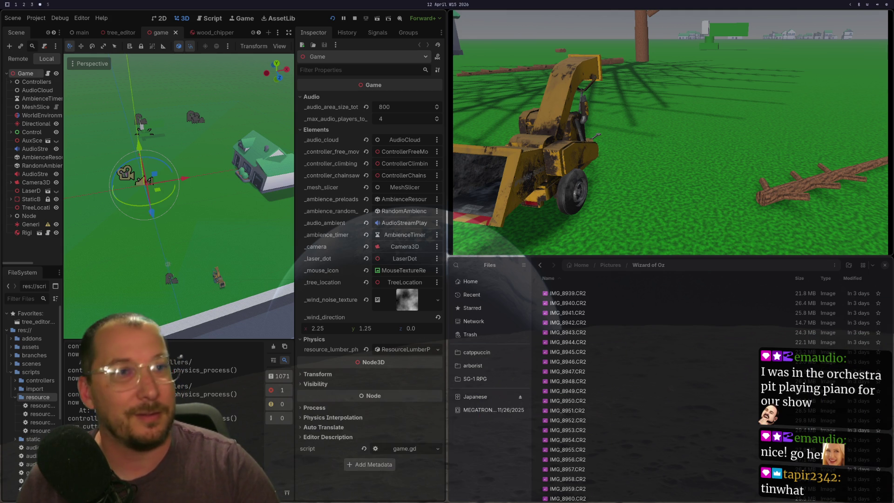
{"action": "scroll", "coordinate": [601, 365], "scroll_direction": "down", "scroll_amount": 15}
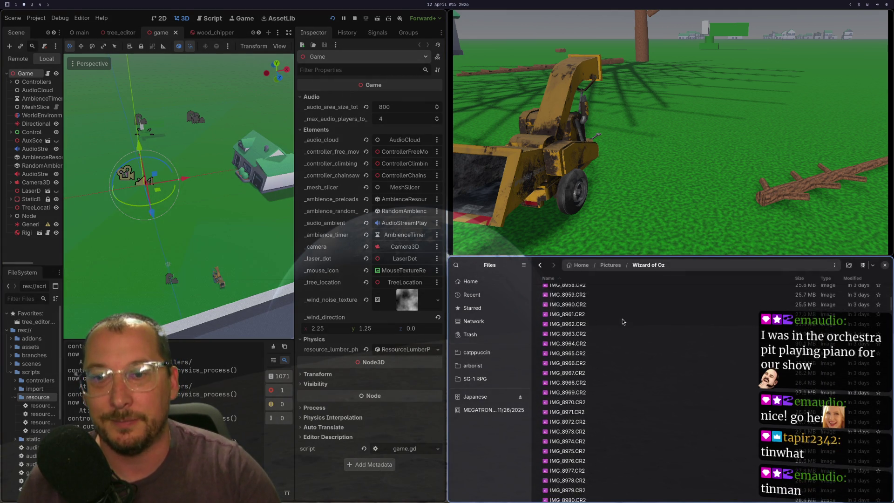
Open IMG_9341.JPG full screen in the image viewer, then close it
{"action": "scroll", "coordinate": [605, 434], "scroll_direction": "down", "scroll_amount": 20}
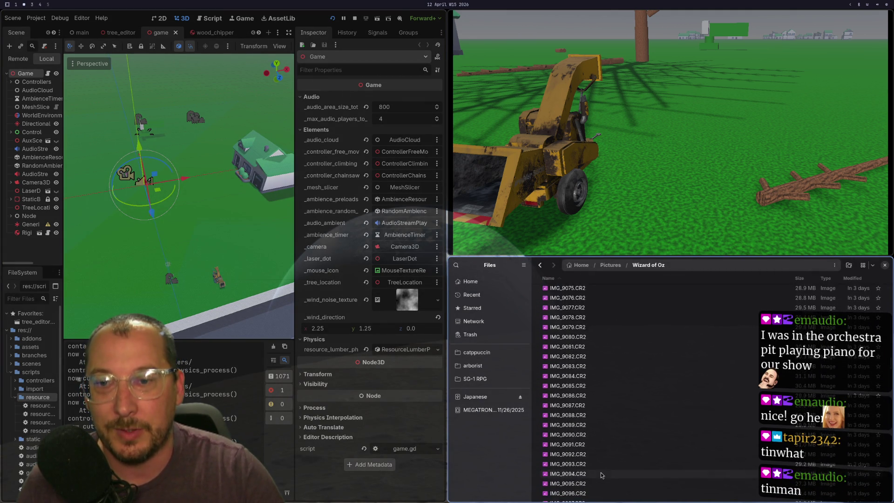
{"action": "scroll", "coordinate": [602, 498], "scroll_direction": "down", "scroll_amount": 8}
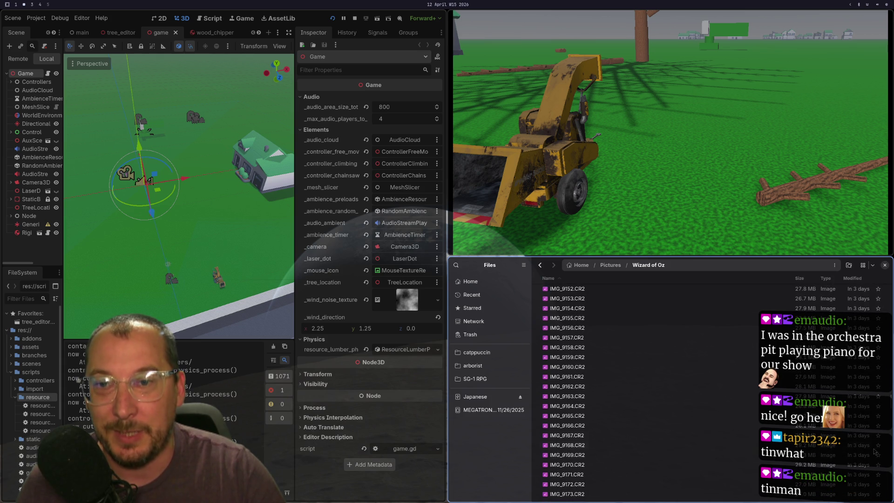
{"action": "scroll", "coordinate": [890, 417], "scroll_direction": "down", "scroll_amount": 20}
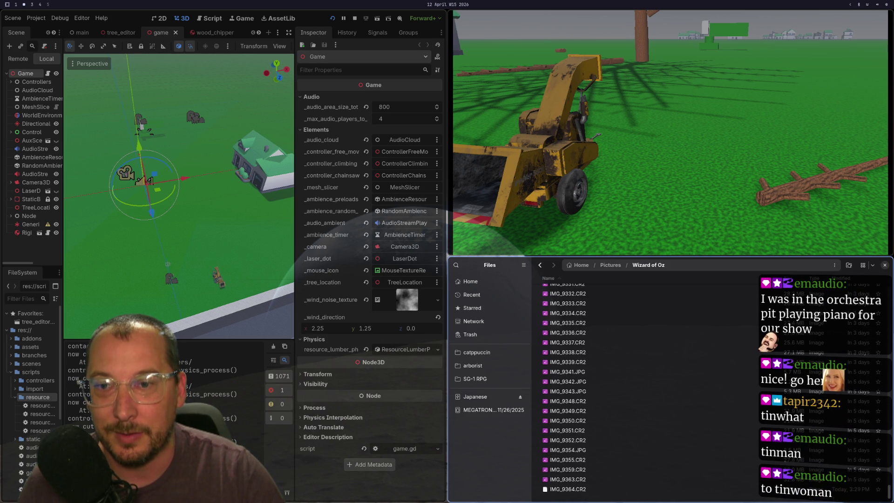
{"action": "scroll", "coordinate": [782, 458], "scroll_direction": "down", "scroll_amount": 3}
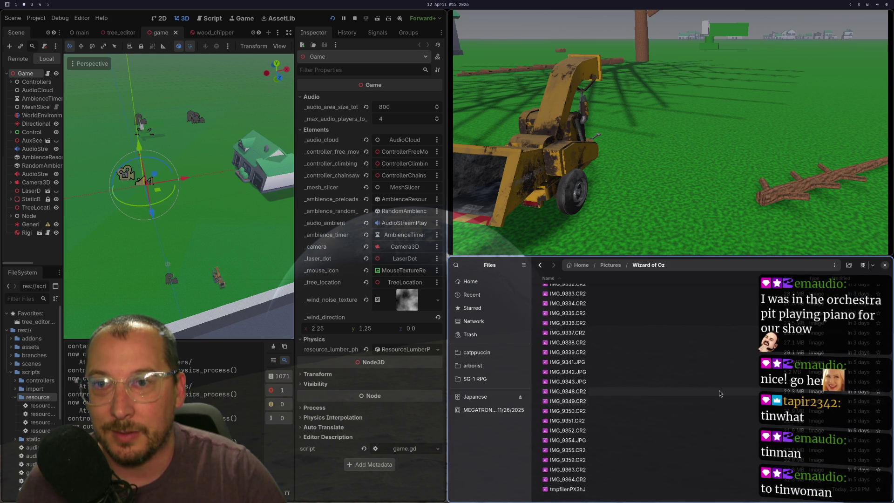
{"action": "double_click", "coordinate": [651, 362]}
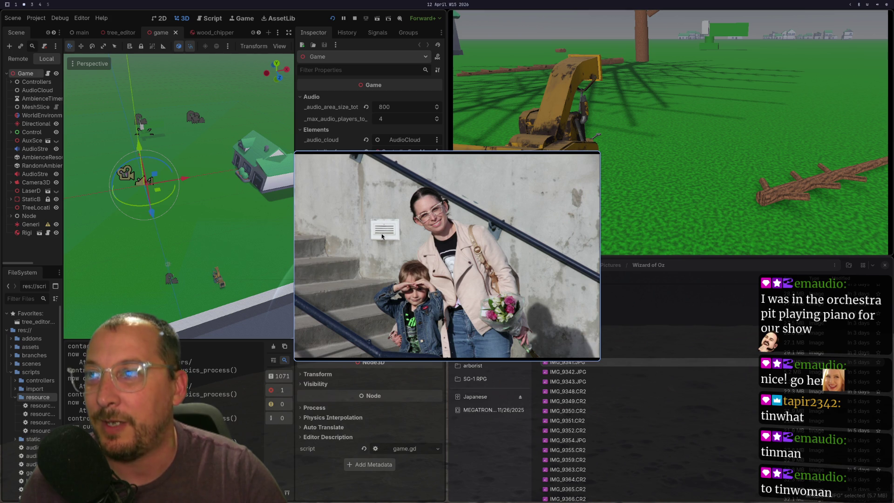
{"action": "key", "text": "f"}
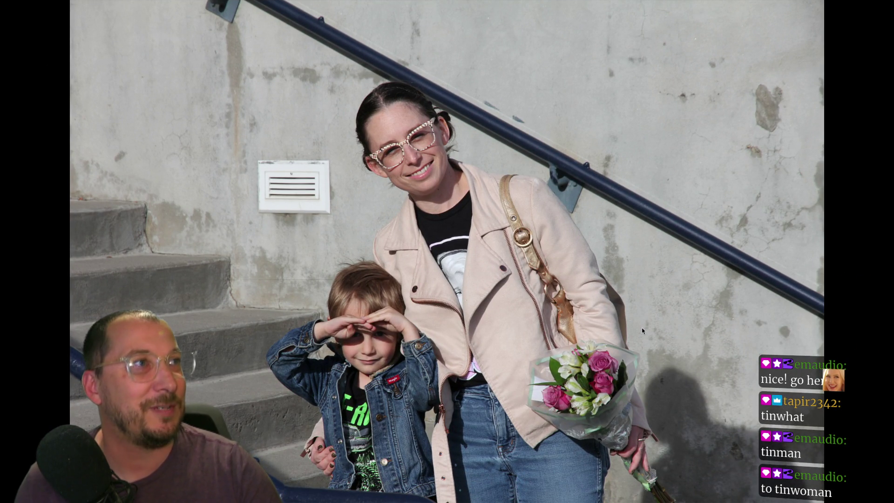
{"action": "scroll", "coordinate": [329, 332], "scroll_direction": "up", "scroll_amount": 5}
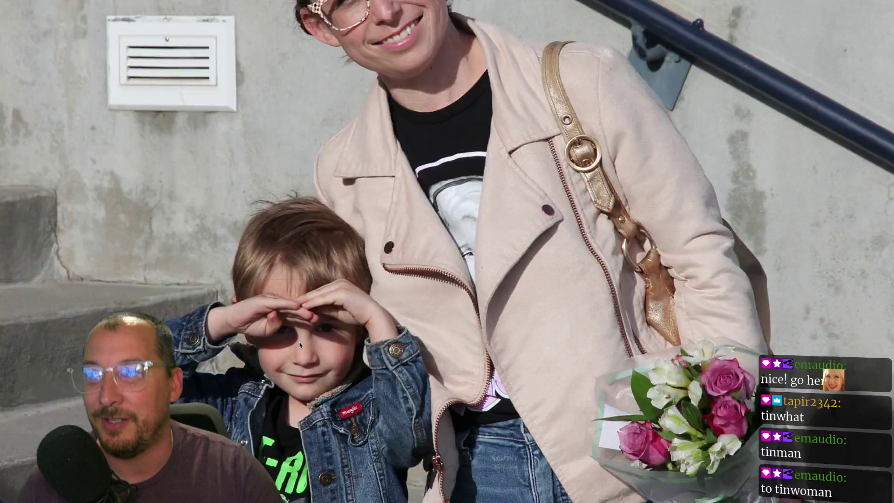
{"action": "scroll", "coordinate": [230, 316], "scroll_direction": "down", "scroll_amount": 5}
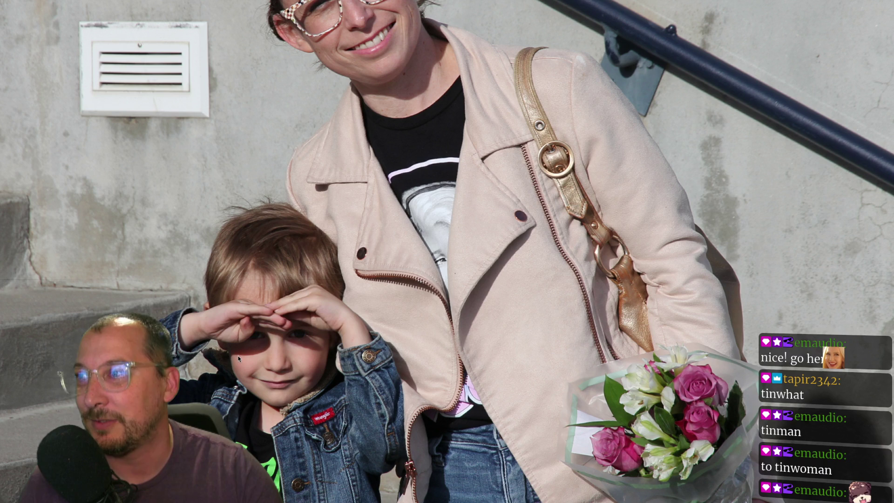
{"action": "key", "text": "Escape"}
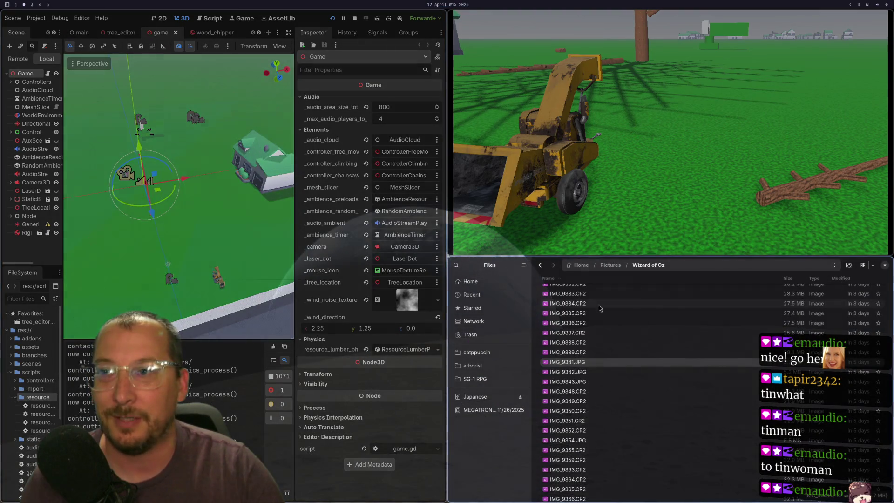
Quick-preview IMG_9343.JPG, IMG_9348.CR2, IMG_9349.CR2 and following photos, then close the file manager
{"action": "left_click", "coordinate": [582, 381]}
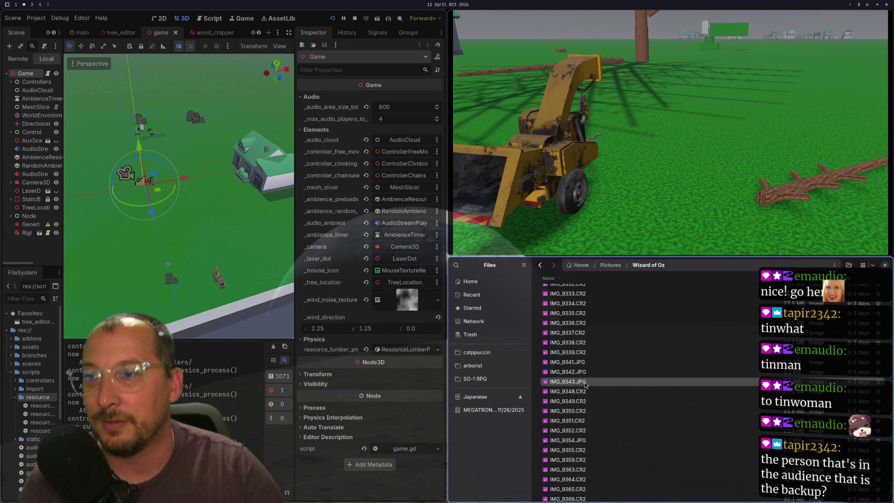
{"action": "key", "text": "space"}
{"action": "key", "text": "space"}
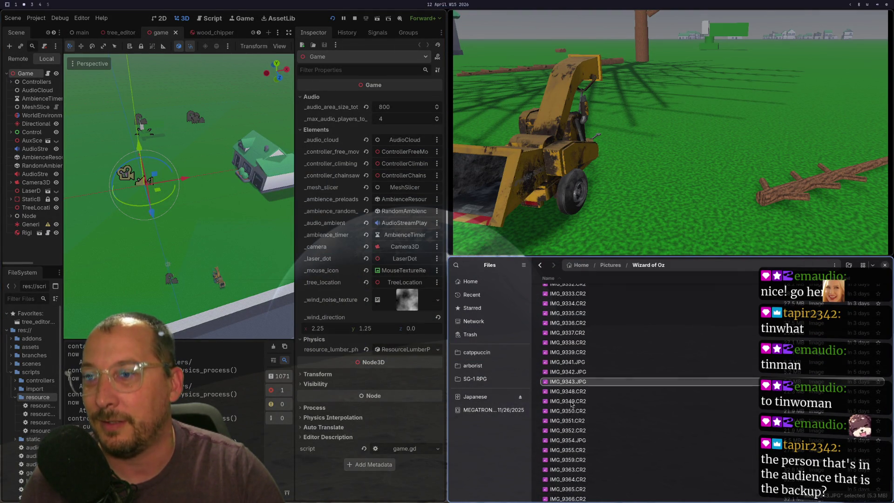
{"action": "key", "text": "Down"}
{"action": "key", "text": "space"}
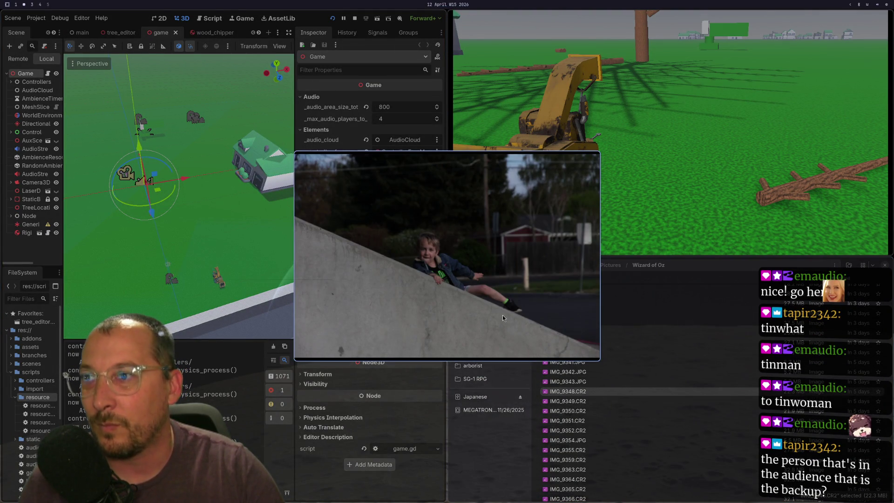
{"action": "key", "text": "space"}
{"action": "key", "text": "Down"}
{"action": "key", "text": "space"}
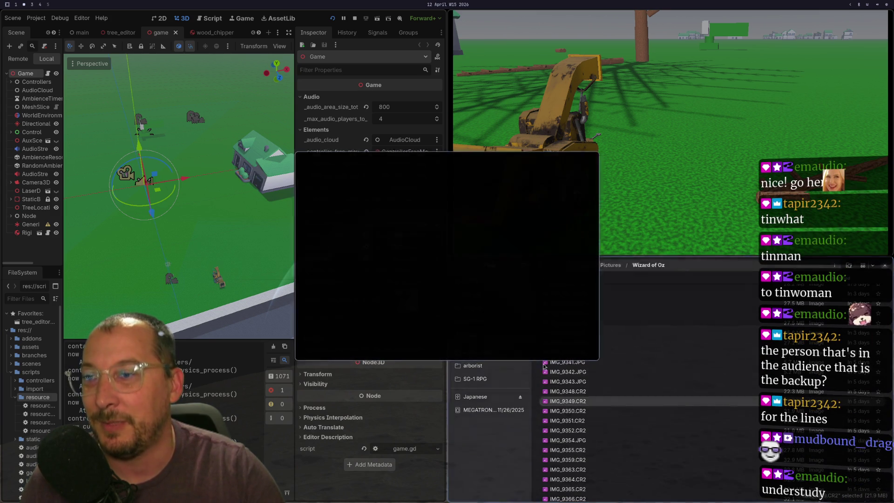
{"action": "key", "text": "Down"}
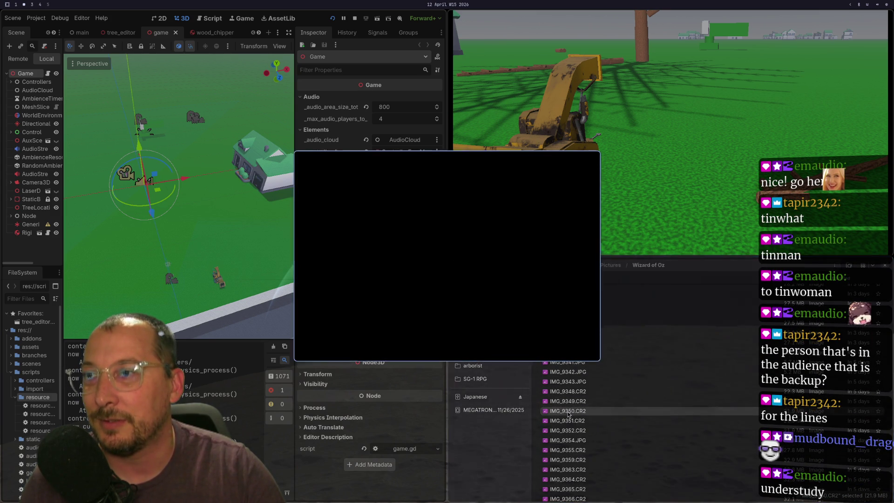
{"action": "key", "text": "Down"}
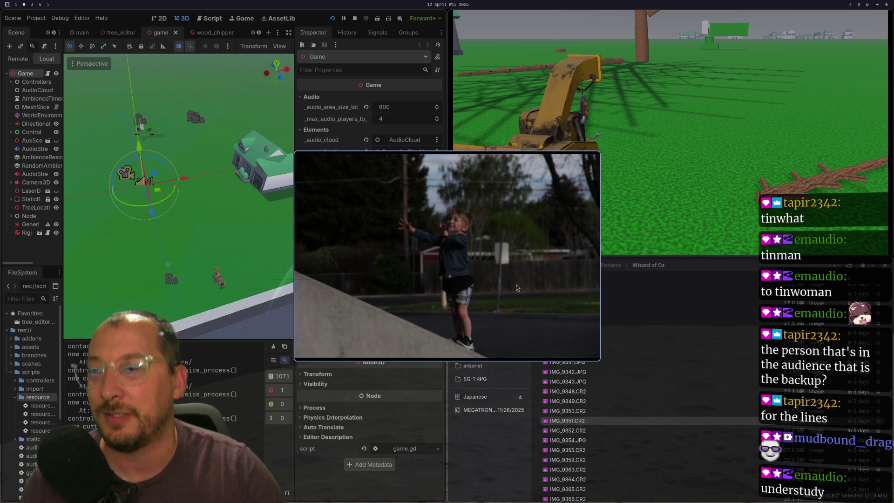
{"action": "key", "text": "space"}
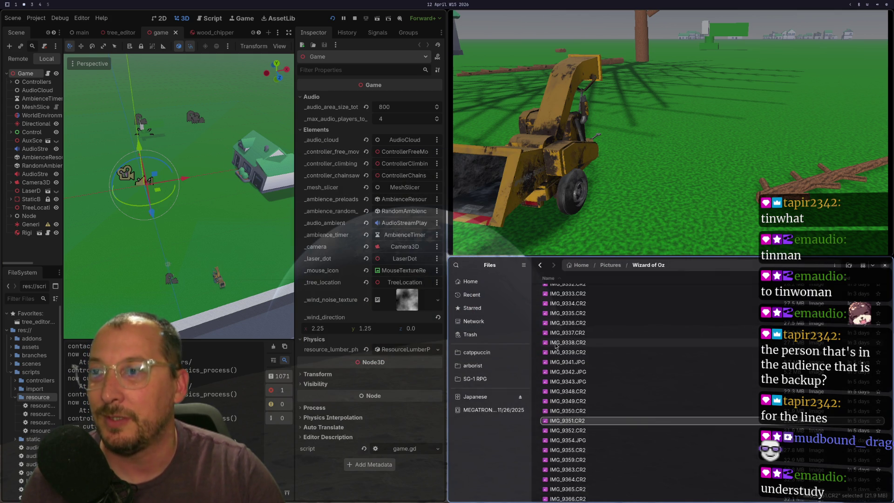
{"action": "scroll", "coordinate": [602, 416], "scroll_direction": "down", "scroll_amount": 3}
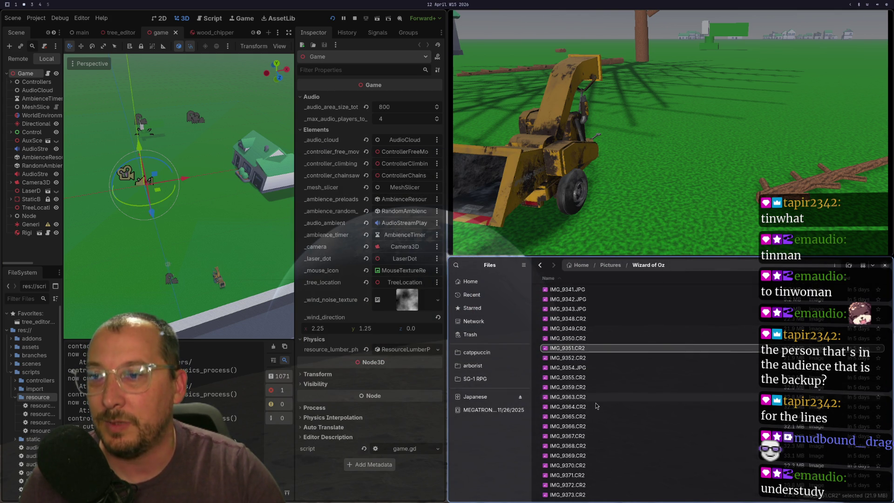
{"action": "key", "text": "ctrl+w"}
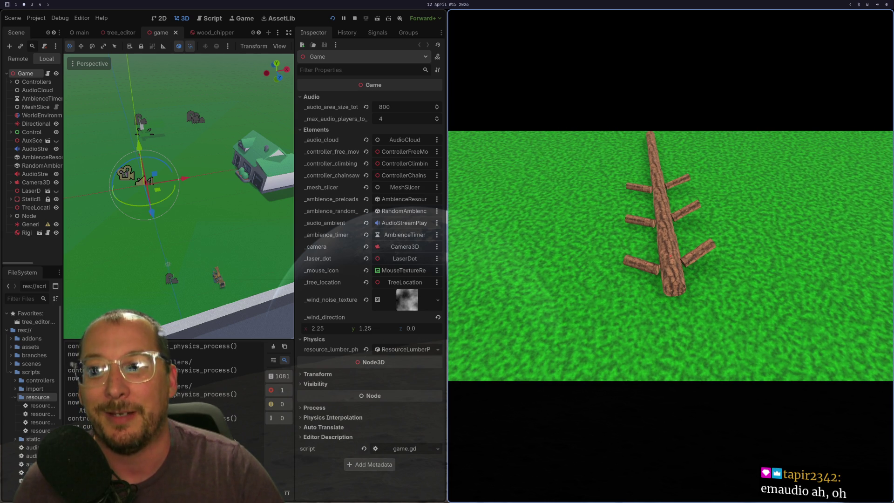
Stop the running game with F8
{"action": "key", "text": "F8"}
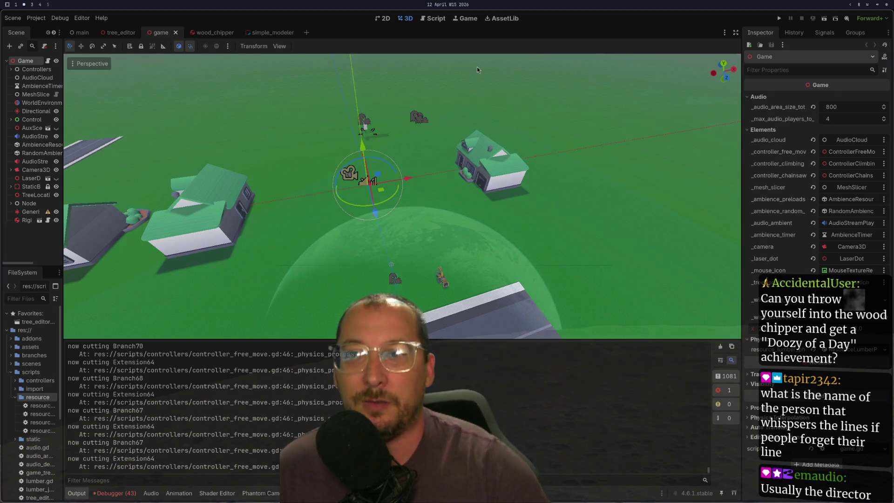
{"action": "key", "text": "super+2"}
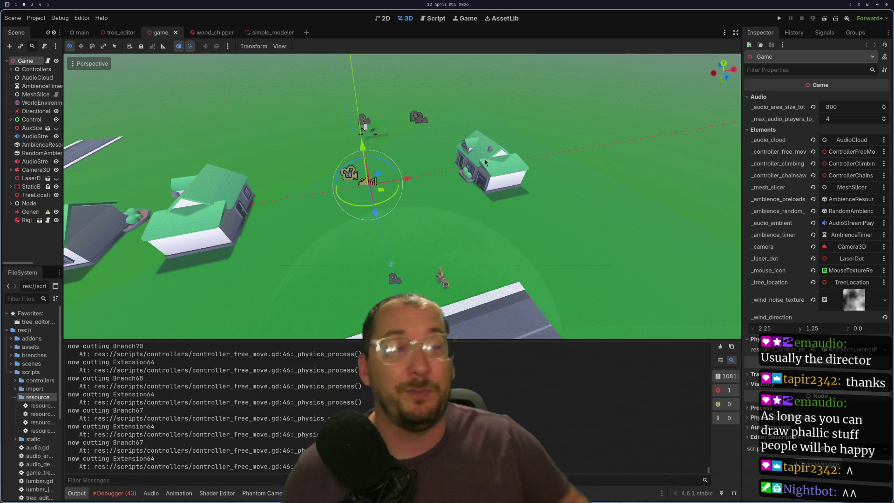
Run the game beside the wood chipper, stop it, and open the wood_chipper scene
{"action": "left_click", "coordinate": [779, 18]}
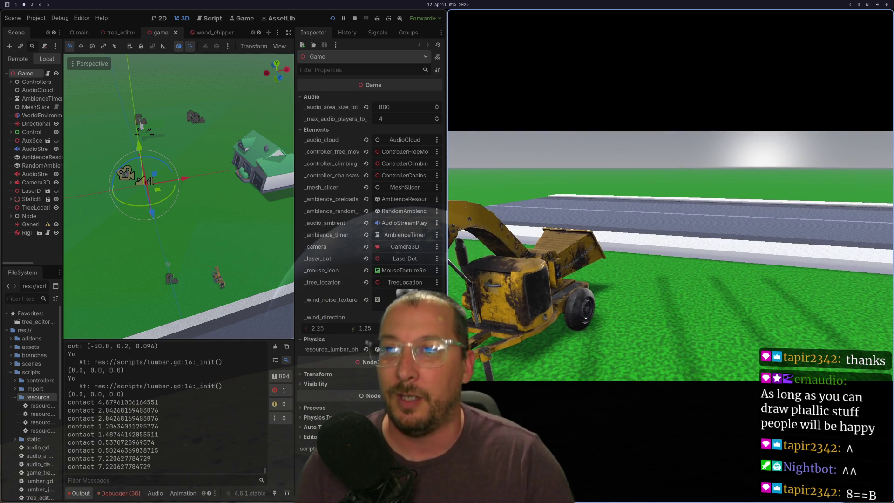
{"action": "key", "text": "F8"}
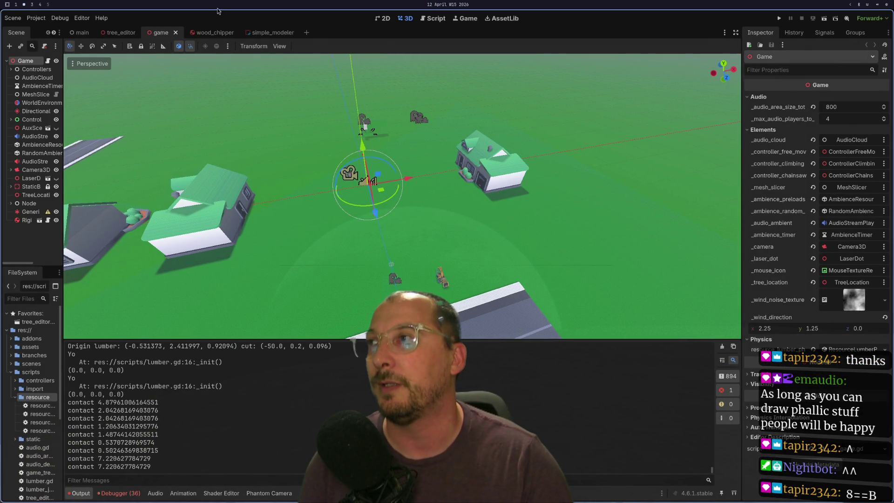
{"action": "left_click", "coordinate": [207, 32]}
{"action": "scroll", "coordinate": [376, 305], "scroll_direction": "down", "scroll_amount": 5}
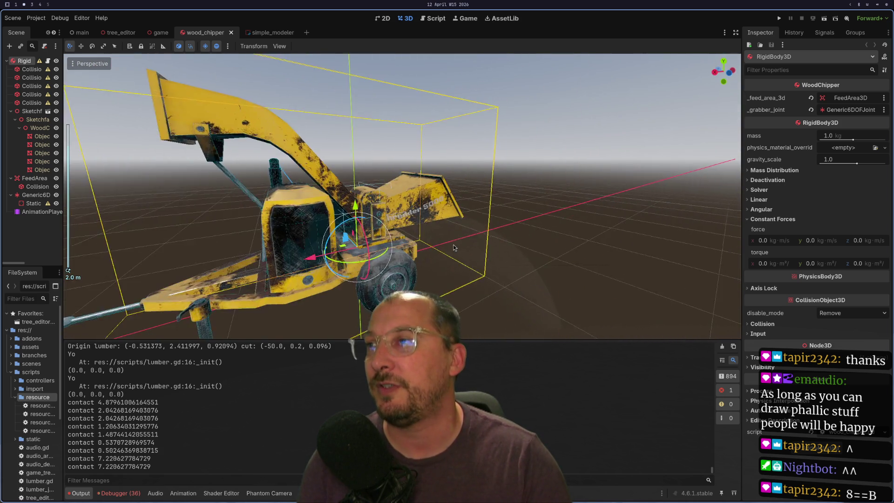
{"action": "scroll", "coordinate": [454, 247], "scroll_direction": "down", "scroll_amount": 3}
{"action": "left_click_drag", "start_coordinate": [454, 247], "coordinate": [345, 347]}
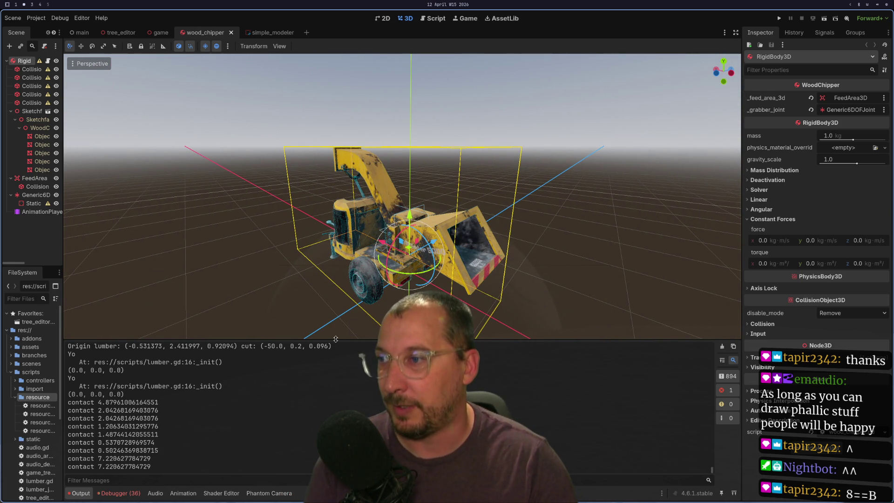
{"action": "left_click_drag", "start_coordinate": [336, 339], "coordinate": [336, 401]}
{"action": "mouse_move", "coordinate": [312, 244]}
{"action": "left_mouse_down"}
{"action": "mouse_move", "coordinate": [275, 226]}
{"action": "mouse_move", "coordinate": [453, 259]}
{"action": "mouse_move", "coordinate": [633, 354]}
{"action": "mouse_move", "coordinate": [512, 303]}
{"action": "mouse_move", "coordinate": [537, 356]}
{"action": "mouse_move", "coordinate": [599, 393]}
{"action": "mouse_move", "coordinate": [607, 311]}
{"action": "mouse_move", "coordinate": [454, 254]}
{"action": "mouse_move", "coordinate": [357, 264]}
{"action": "left_mouse_up"}
{"action": "scroll", "coordinate": [599, 393], "scroll_direction": "up", "scroll_amount": 3}
{"action": "scroll", "coordinate": [357, 264], "scroll_direction": "up", "scroll_amount": 2}
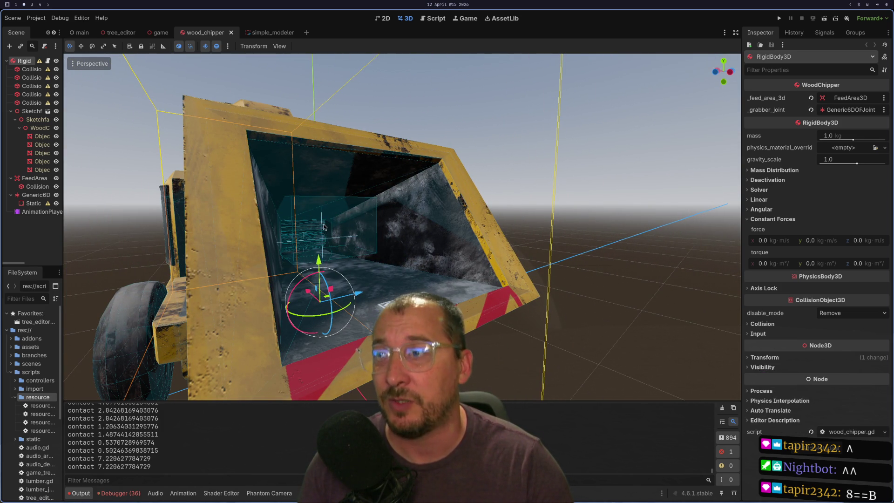
{"action": "mouse_move", "coordinate": [331, 229]}
{"action": "left_mouse_down"}
{"action": "mouse_move", "coordinate": [344, 233]}
{"action": "mouse_move", "coordinate": [372, 210]}
{"action": "mouse_move", "coordinate": [349, 242]}
{"action": "mouse_move", "coordinate": [401, 264]}
{"action": "mouse_move", "coordinate": [518, 187]}
{"action": "left_mouse_up"}
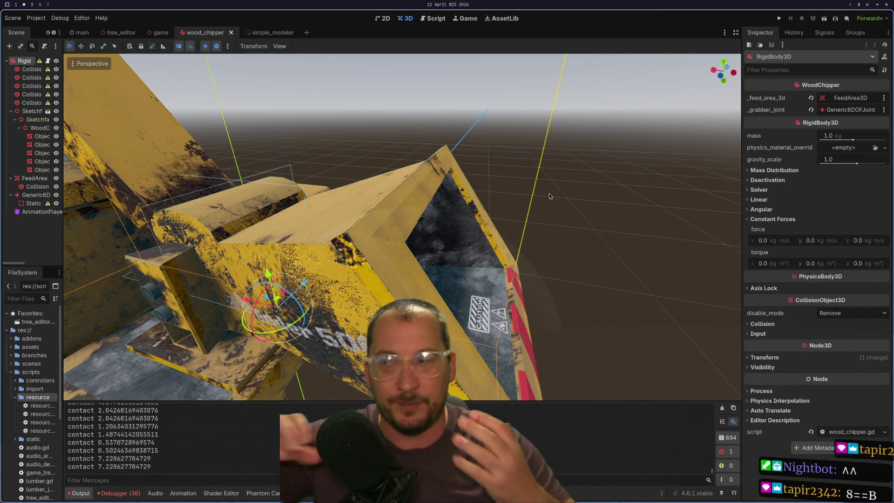
{"action": "mouse_move", "coordinate": [549, 193]}
{"action": "left_mouse_down"}
{"action": "mouse_move", "coordinate": [588, 265]}
{"action": "mouse_move", "coordinate": [509, 276]}
{"action": "left_mouse_up"}
{"action": "scroll", "coordinate": [509, 275], "scroll_direction": "up", "scroll_amount": 3}
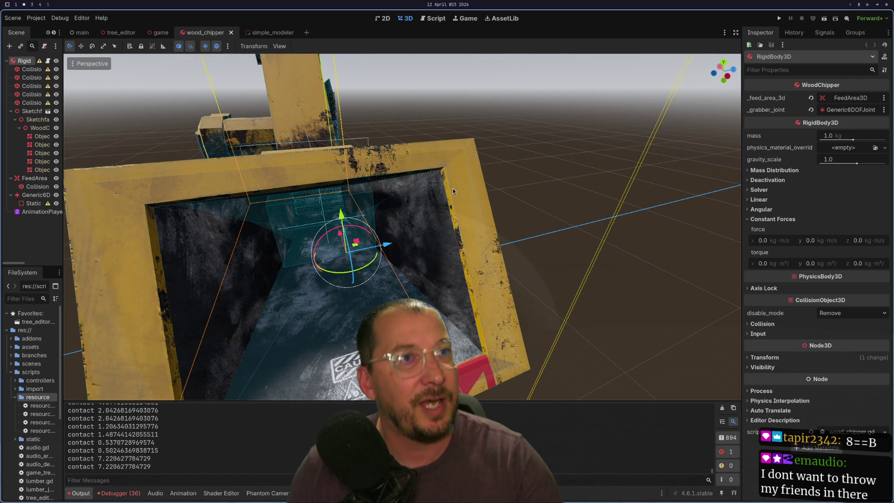
{"action": "scroll", "coordinate": [331, 213], "scroll_direction": "up", "scroll_amount": 3}
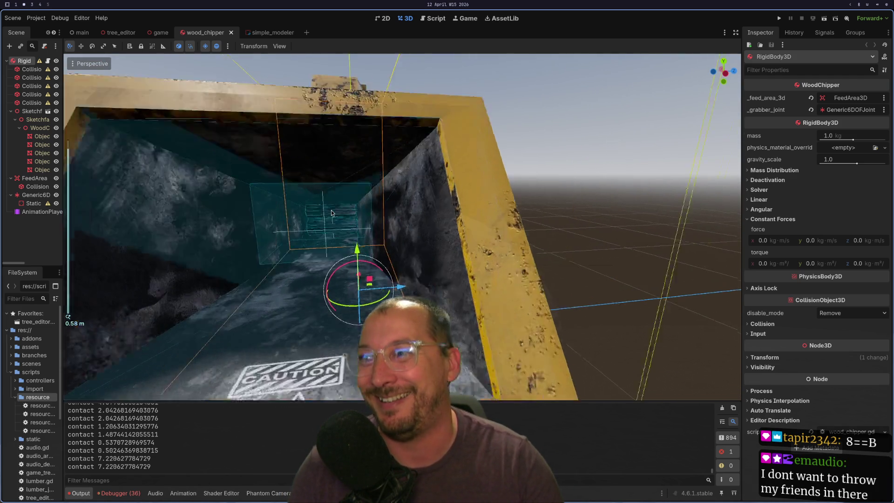
{"action": "mouse_move", "coordinate": [331, 213]}
{"action": "left_mouse_down"}
{"action": "mouse_move", "coordinate": [384, 227]}
{"action": "mouse_move", "coordinate": [545, 208]}
{"action": "mouse_move", "coordinate": [366, 254]}
{"action": "mouse_move", "coordinate": [366, 236]}
{"action": "left_mouse_up"}
{"action": "scroll", "coordinate": [385, 227], "scroll_direction": "down", "scroll_amount": 5}
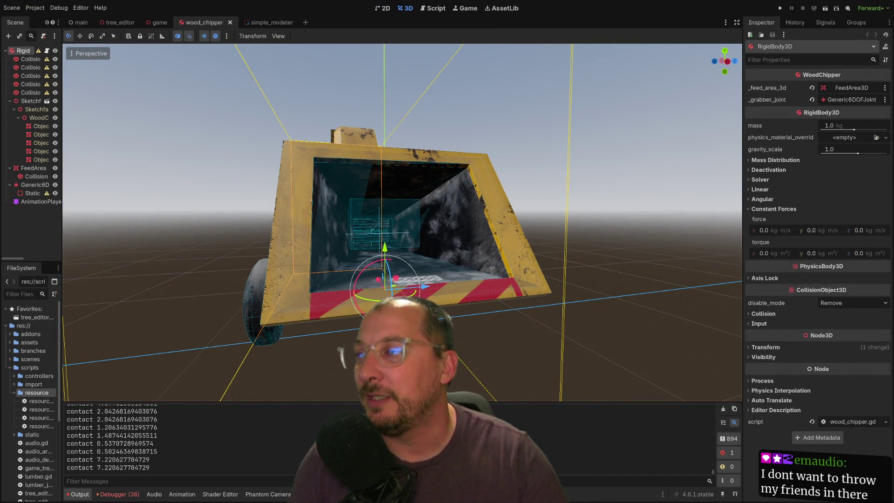
{"action": "mouse_move", "coordinate": [401, 233]}
{"action": "left_mouse_down"}
{"action": "mouse_move", "coordinate": [538, 293]}
{"action": "mouse_move", "coordinate": [305, 391]}
{"action": "mouse_move", "coordinate": [347, 382]}
{"action": "left_mouse_up"}
{"action": "scroll", "coordinate": [305, 391], "scroll_direction": "up", "scroll_amount": 2}
{"action": "scroll", "coordinate": [347, 382], "scroll_direction": "up", "scroll_amount": 4}
{"action": "left_click_drag", "start_coordinate": [68, 317], "coordinate": [300, 32]}
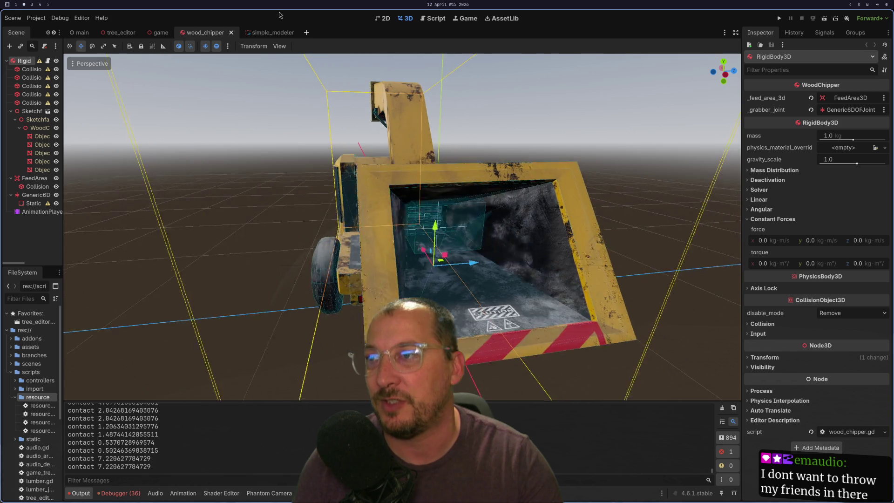
{"action": "scroll", "coordinate": [456, 53], "scroll_direction": "up", "scroll_amount": 2}
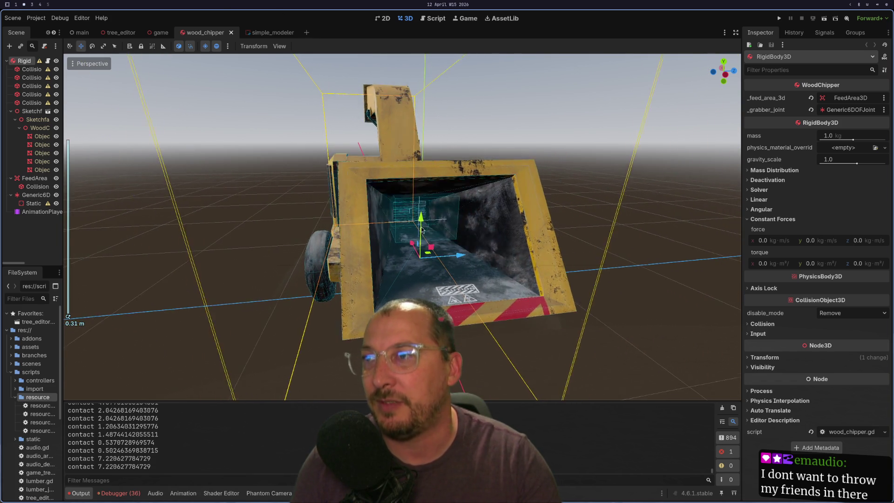
{"action": "scroll", "coordinate": [419, 200], "scroll_direction": "down", "scroll_amount": 3}
{"action": "scroll", "coordinate": [405, 187], "scroll_direction": "up", "scroll_amount": 3}
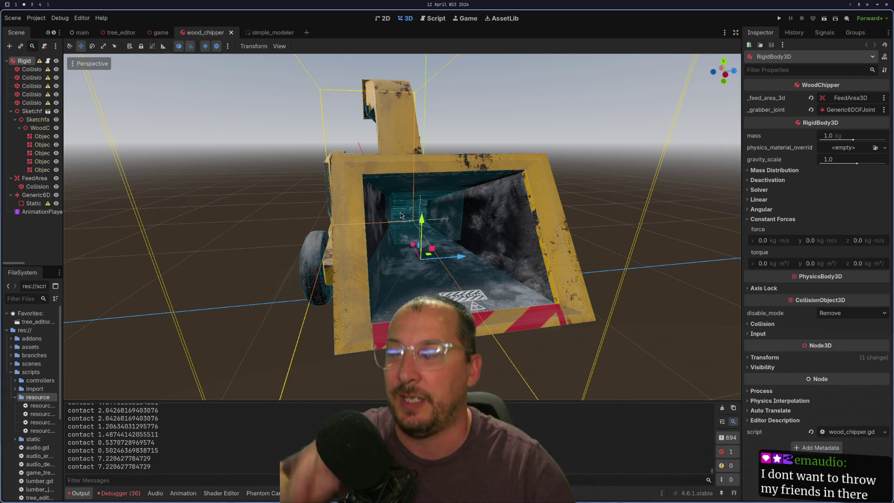
{"action": "scroll", "coordinate": [401, 215], "scroll_direction": "down", "scroll_amount": 4}
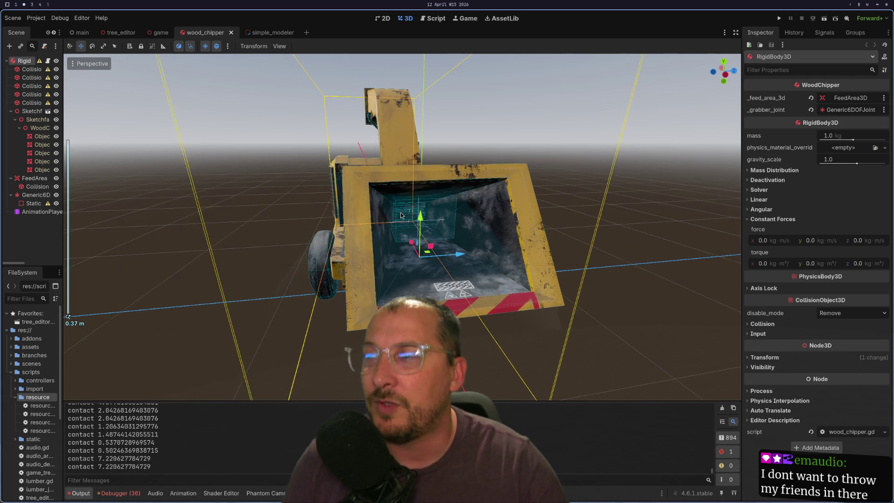
{"action": "mouse_move", "coordinate": [402, 215]}
{"action": "left_mouse_down"}
{"action": "mouse_move", "coordinate": [459, 242]}
{"action": "mouse_move", "coordinate": [565, 215]}
{"action": "left_mouse_up"}
{"action": "left_click_drag", "start_coordinate": [381, 277], "coordinate": [368, 279]}
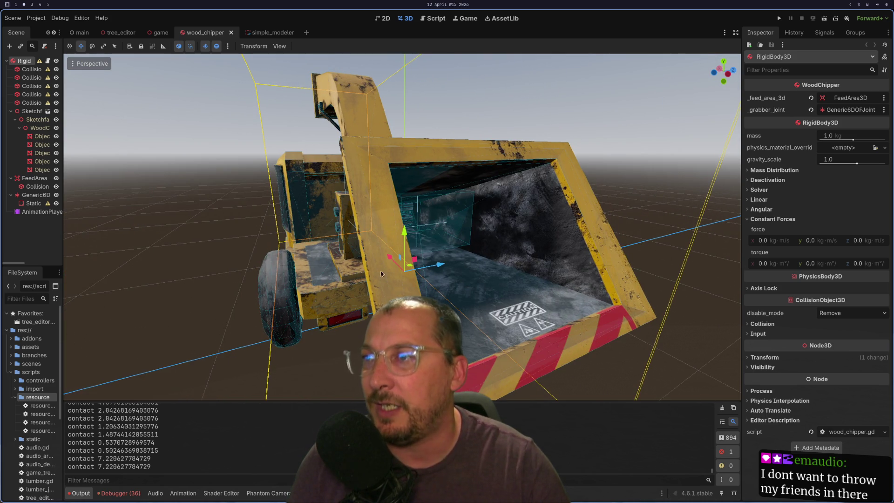
{"action": "left_click_drag", "start_coordinate": [516, 231], "coordinate": [424, 259]}
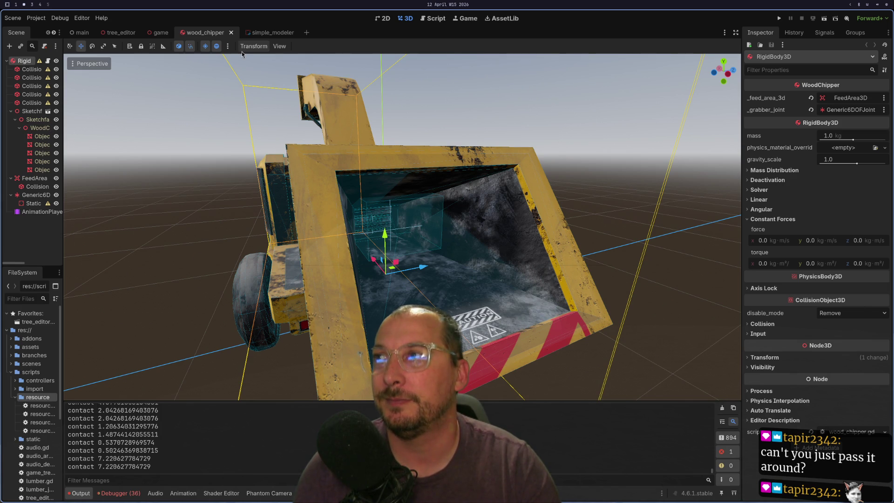
{"action": "mouse_move", "coordinate": [240, 56]}
{"action": "left_mouse_down"}
{"action": "mouse_move", "coordinate": [326, 140]}
{"action": "mouse_move", "coordinate": [587, 238]}
{"action": "left_mouse_up"}
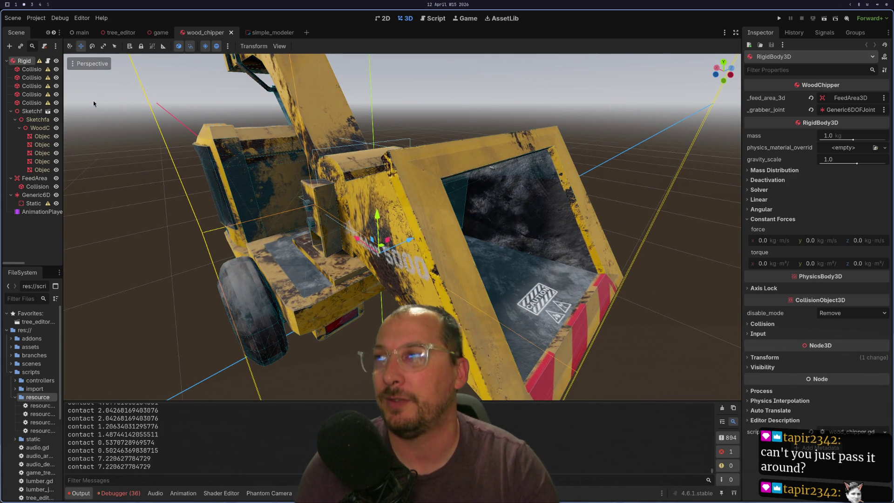
{"action": "left_click", "coordinate": [19, 297]}
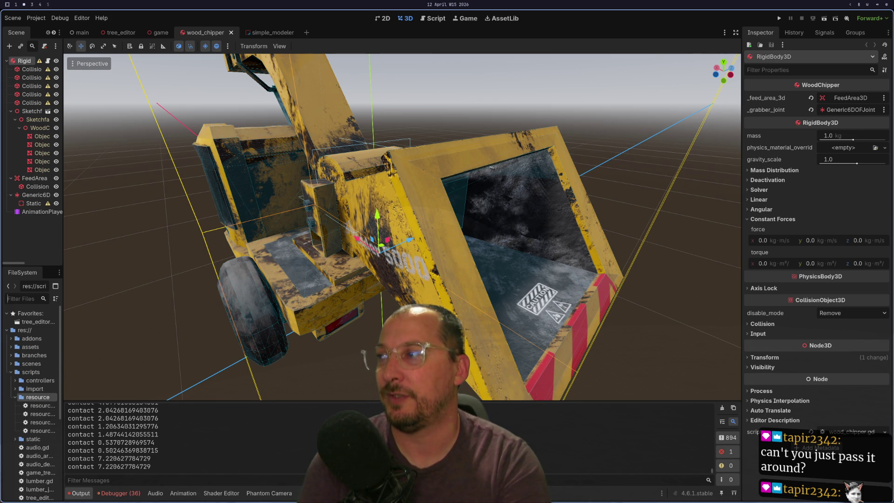
{"action": "type", "text": "cherry"}
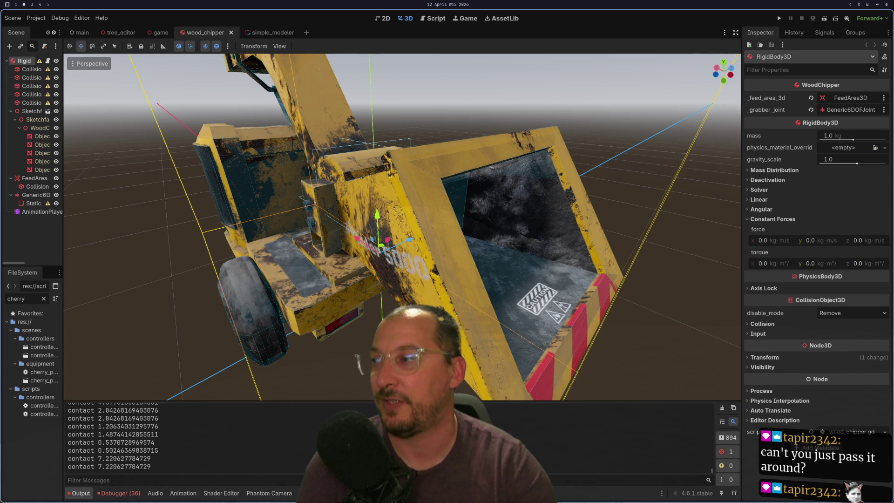
Open the cherry_picker scene and orbit around its robot arm from several angles
{"action": "double_click", "coordinate": [44, 381]}
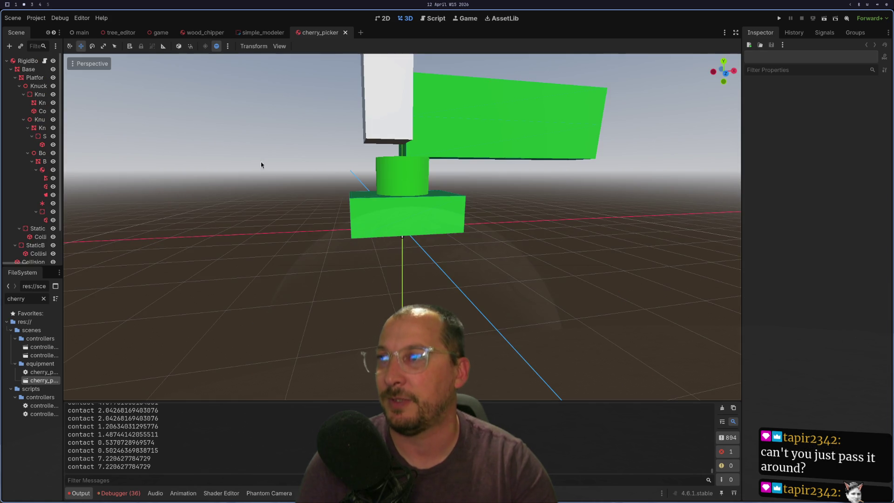
{"action": "mouse_move", "coordinate": [474, 139]}
{"action": "left_mouse_down"}
{"action": "mouse_move", "coordinate": [400, 242]}
{"action": "mouse_move", "coordinate": [477, 171]}
{"action": "mouse_move", "coordinate": [440, 181]}
{"action": "mouse_move", "coordinate": [434, 169]}
{"action": "left_mouse_up"}
{"action": "scroll", "coordinate": [400, 242], "scroll_direction": "up", "scroll_amount": 4}
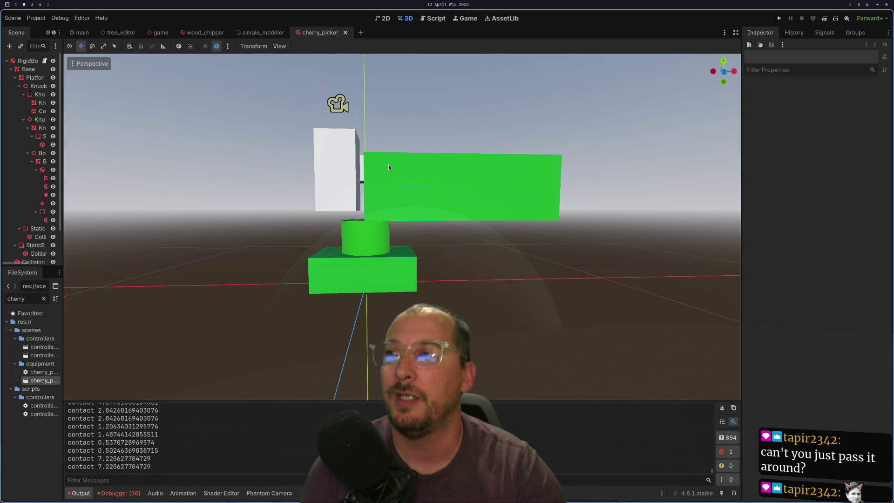
{"action": "mouse_move", "coordinate": [131, 180]}
{"action": "left_mouse_down"}
{"action": "mouse_move", "coordinate": [237, 177]}
{"action": "mouse_move", "coordinate": [307, 225]}
{"action": "mouse_move", "coordinate": [185, 187]}
{"action": "mouse_move", "coordinate": [392, 169]}
{"action": "mouse_move", "coordinate": [319, 202]}
{"action": "left_mouse_up"}
{"action": "left_click_drag", "start_coordinate": [507, 201], "coordinate": [358, 238]}
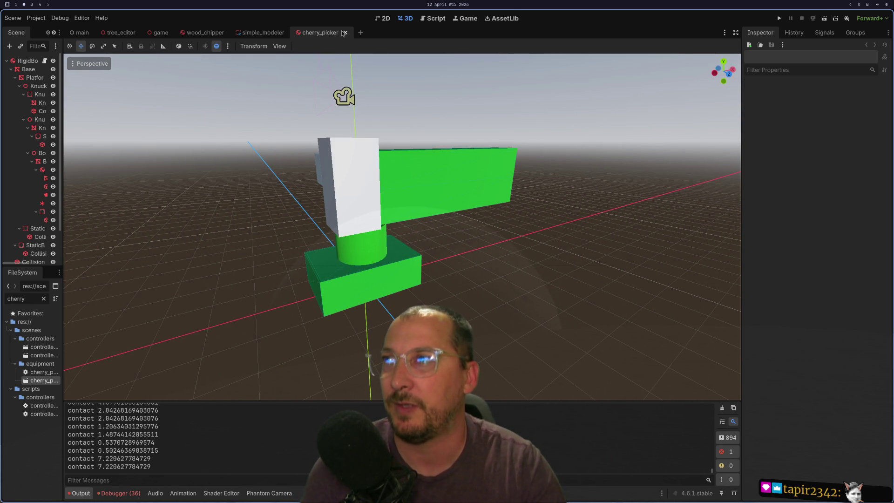
Close the cherry_picker scene and return to the wood_chipper scene
{"action": "left_click", "coordinate": [344, 33]}
{"action": "left_click_drag", "start_coordinate": [464, 209], "coordinate": [373, 201]}
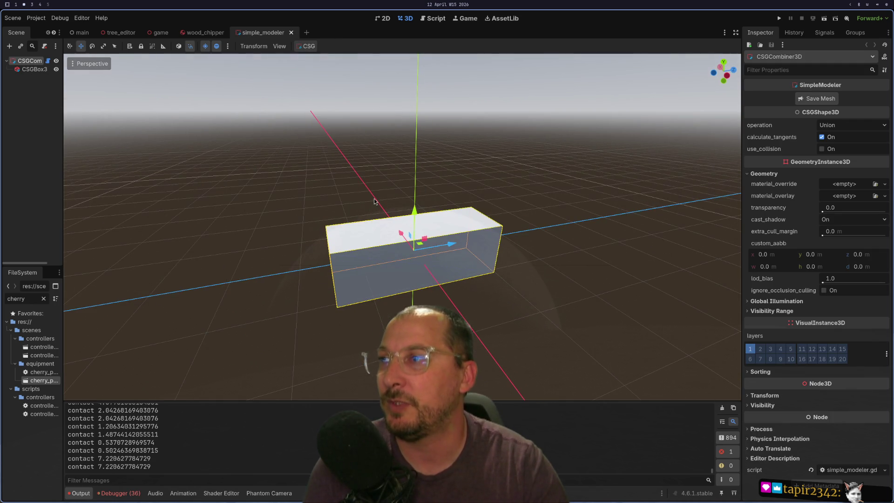
{"action": "left_click", "coordinate": [219, 33]}
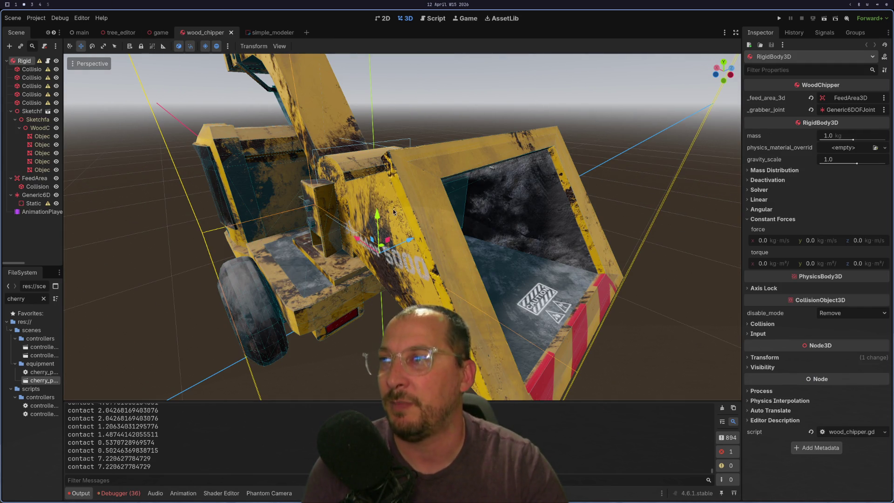
{"action": "scroll", "coordinate": [192, 166], "scroll_direction": "up", "scroll_amount": 3}
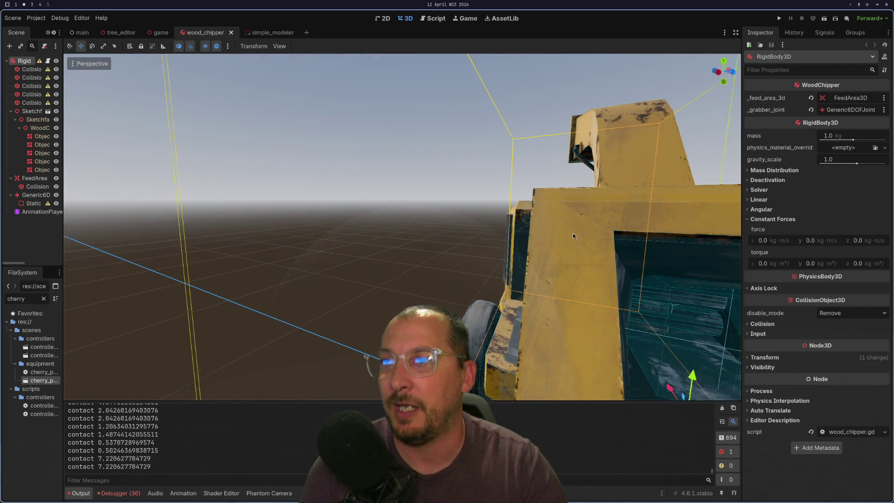
{"action": "scroll", "coordinate": [660, 262], "scroll_direction": "down", "scroll_amount": 2}
{"action": "scroll", "coordinate": [660, 261], "scroll_direction": "up", "scroll_amount": 5}
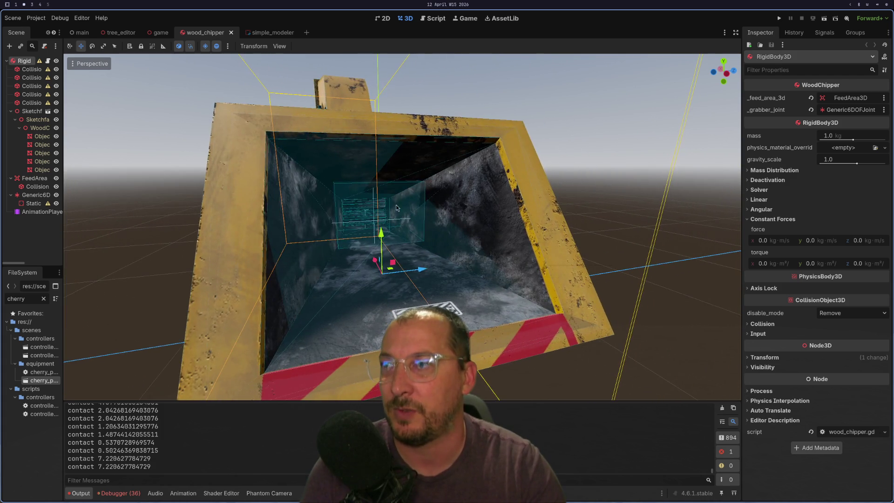
{"action": "scroll", "coordinate": [525, 258], "scroll_direction": "down", "scroll_amount": 5}
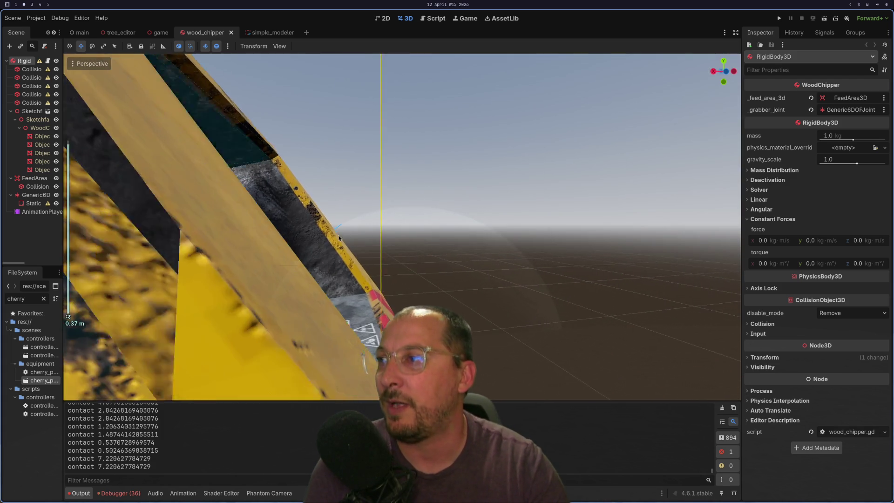
{"action": "scroll", "coordinate": [248, 264], "scroll_direction": "down", "scroll_amount": 5}
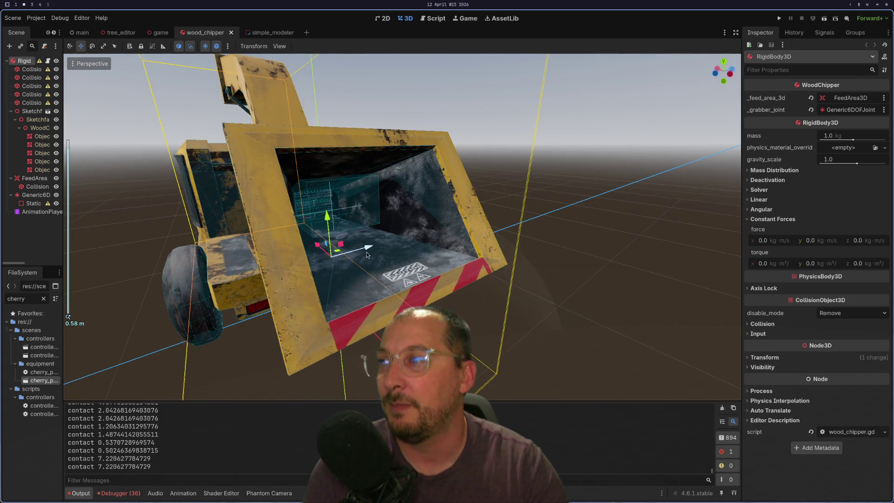
{"action": "scroll", "coordinate": [415, 273], "scroll_direction": "up", "scroll_amount": 3}
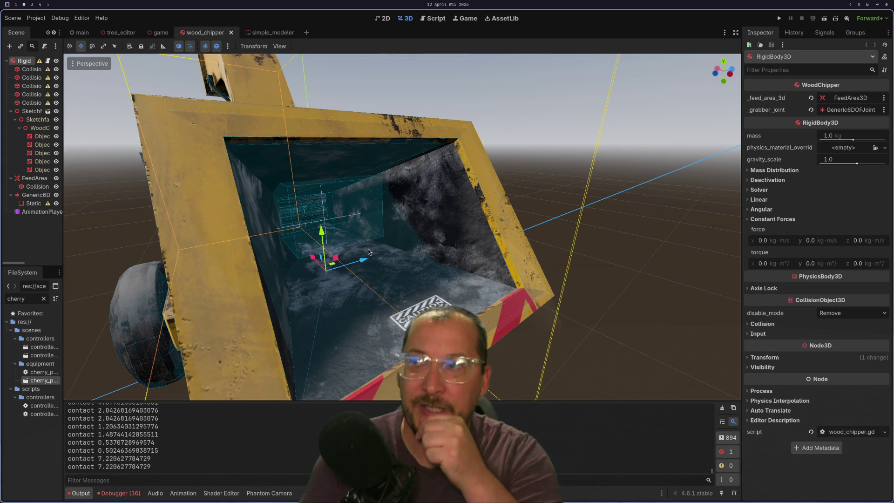
{"action": "mouse_move", "coordinate": [368, 252]}
{"action": "left_mouse_down"}
{"action": "mouse_move", "coordinate": [336, 212]}
{"action": "mouse_move", "coordinate": [262, 196]}
{"action": "left_mouse_up"}
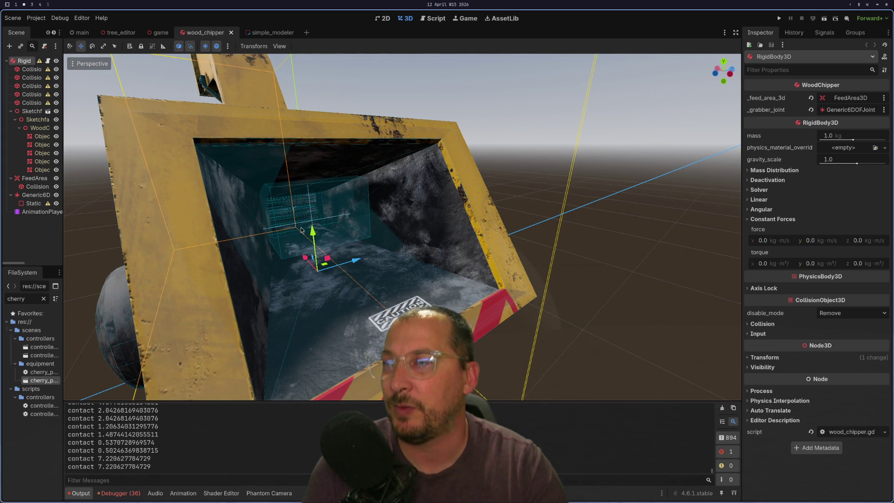
{"action": "left_click", "coordinate": [166, 216]}
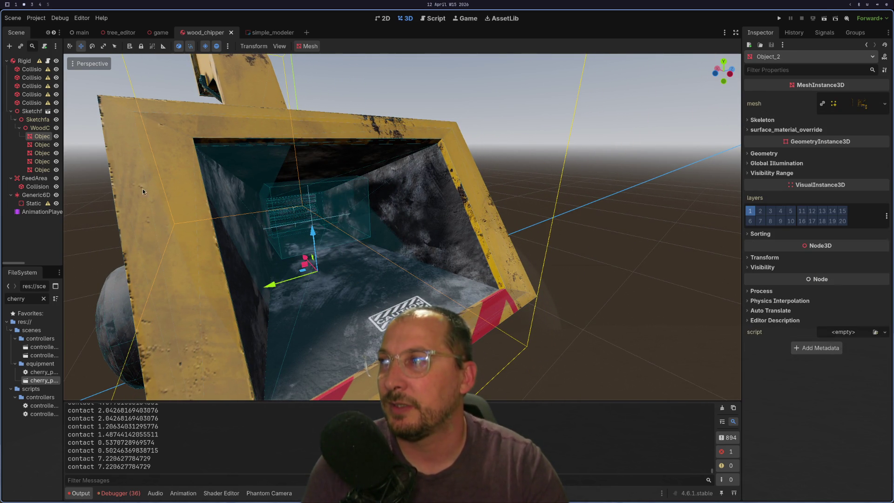
{"action": "left_click", "coordinate": [24, 61]}
{"action": "left_click", "coordinate": [759, 325]}
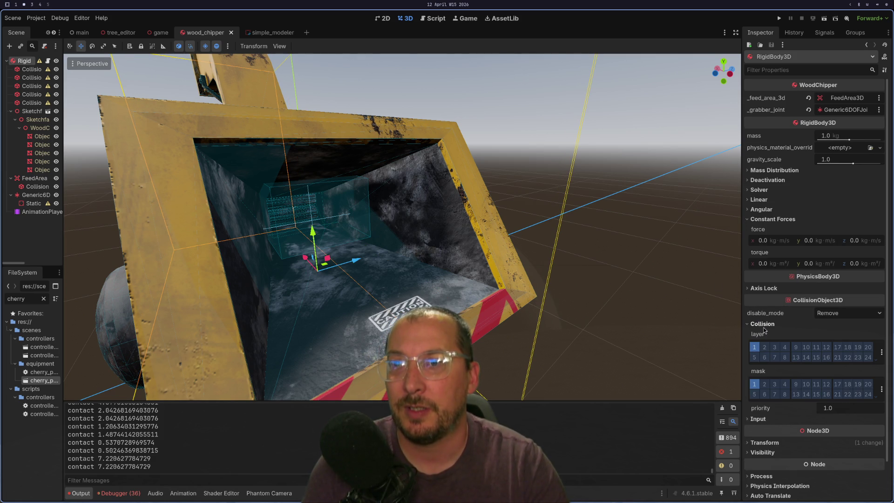
{"action": "mouse_move", "coordinate": [390, 226]}
{"action": "left_mouse_down"}
{"action": "mouse_move", "coordinate": [509, 168]}
{"action": "mouse_move", "coordinate": [480, 194]}
{"action": "mouse_move", "coordinate": [353, 226]}
{"action": "left_mouse_up"}
{"action": "scroll", "coordinate": [354, 222], "scroll_direction": "up", "scroll_amount": 10}
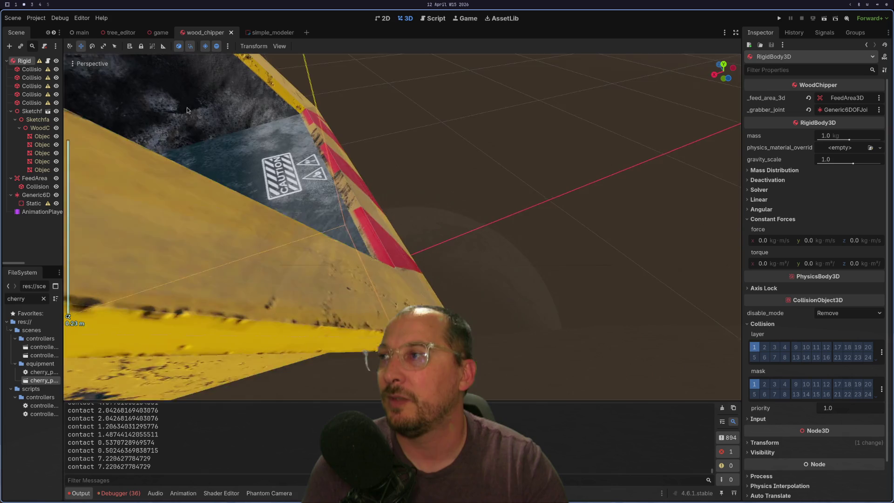
{"action": "scroll", "coordinate": [186, 110], "scroll_direction": "down", "scroll_amount": 5}
{"action": "mouse_move", "coordinate": [186, 110]}
{"action": "left_mouse_down"}
{"action": "mouse_move", "coordinate": [319, 121]}
{"action": "mouse_move", "coordinate": [445, 252]}
{"action": "mouse_move", "coordinate": [367, 190]}
{"action": "mouse_move", "coordinate": [272, 211]}
{"action": "mouse_move", "coordinate": [441, 80]}
{"action": "mouse_move", "coordinate": [480, 100]}
{"action": "mouse_move", "coordinate": [466, 111]}
{"action": "left_mouse_up"}
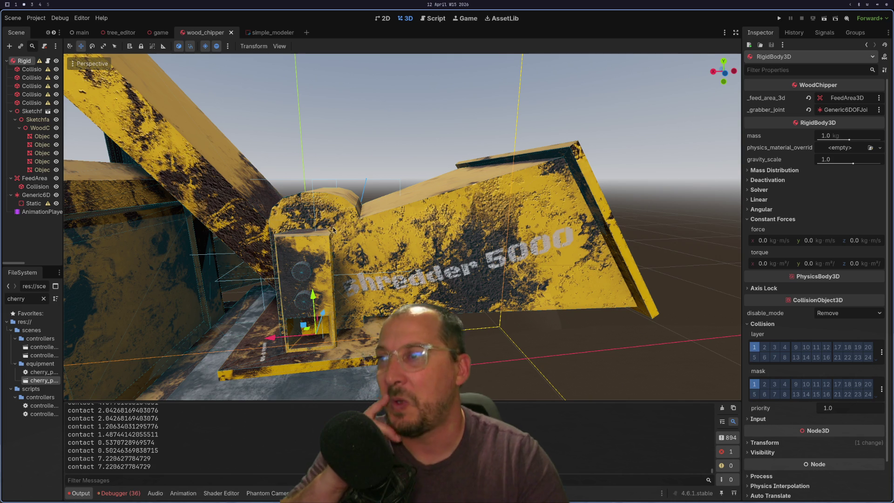
{"action": "mouse_move", "coordinate": [416, 229]}
{"action": "left_mouse_down"}
{"action": "mouse_move", "coordinate": [365, 246]}
{"action": "mouse_move", "coordinate": [437, 275]}
{"action": "mouse_move", "coordinate": [377, 273]}
{"action": "mouse_move", "coordinate": [352, 252]}
{"action": "left_mouse_up"}
{"action": "left_click", "coordinate": [372, 213]}
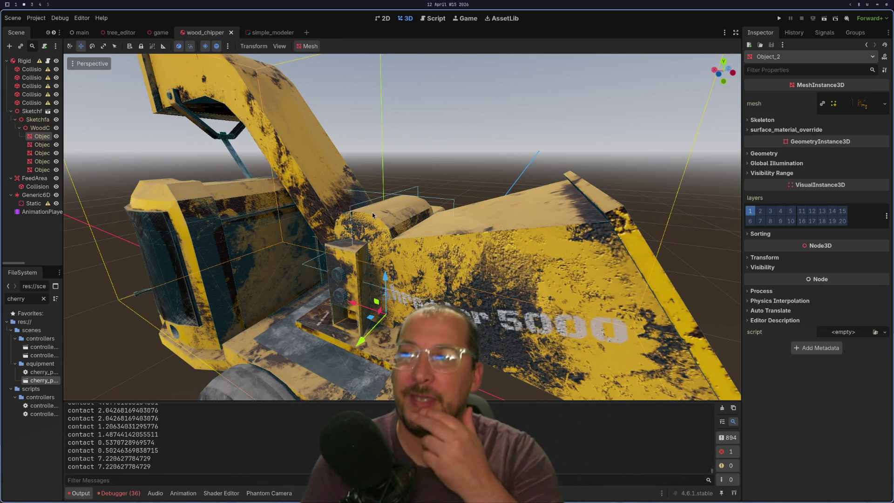
{"action": "key", "text": "f"}
{"action": "scroll", "coordinate": [424, 271], "scroll_direction": "down", "scroll_amount": 5}
{"action": "left_click_drag", "start_coordinate": [569, 327], "coordinate": [250, 229]}
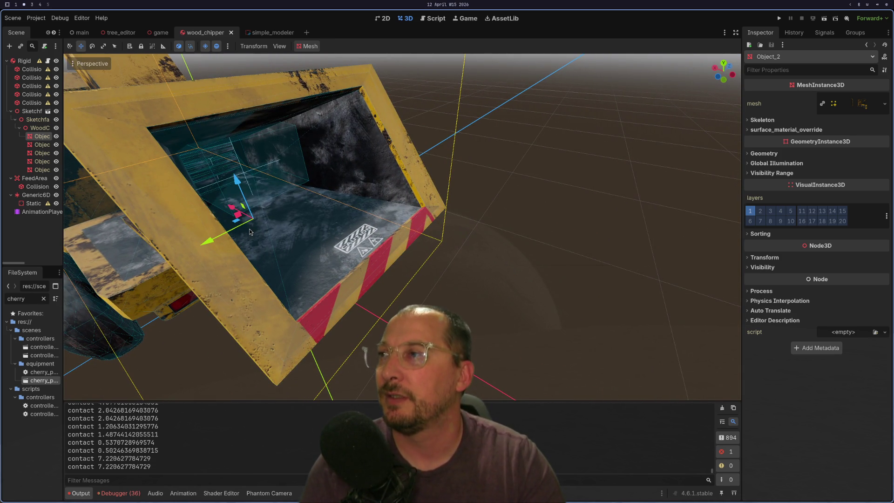
{"action": "scroll", "coordinate": [256, 171], "scroll_direction": "up", "scroll_amount": 3}
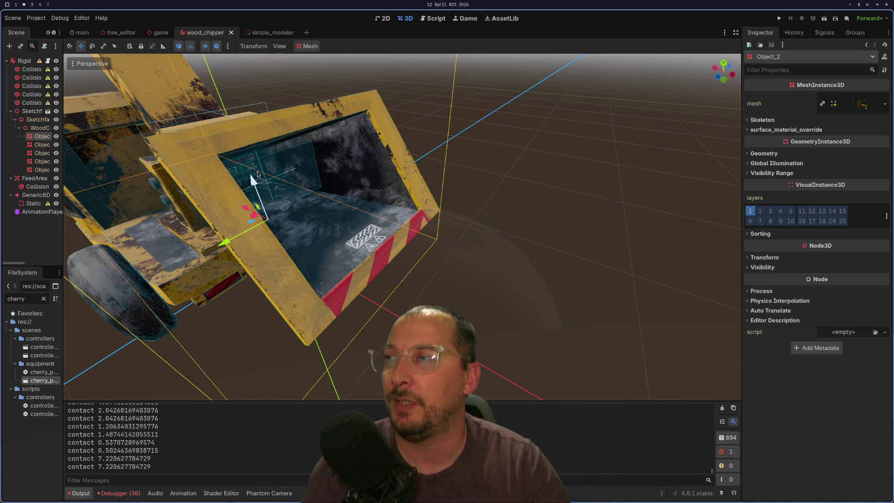
{"action": "scroll", "coordinate": [249, 174], "scroll_direction": "down", "scroll_amount": 3}
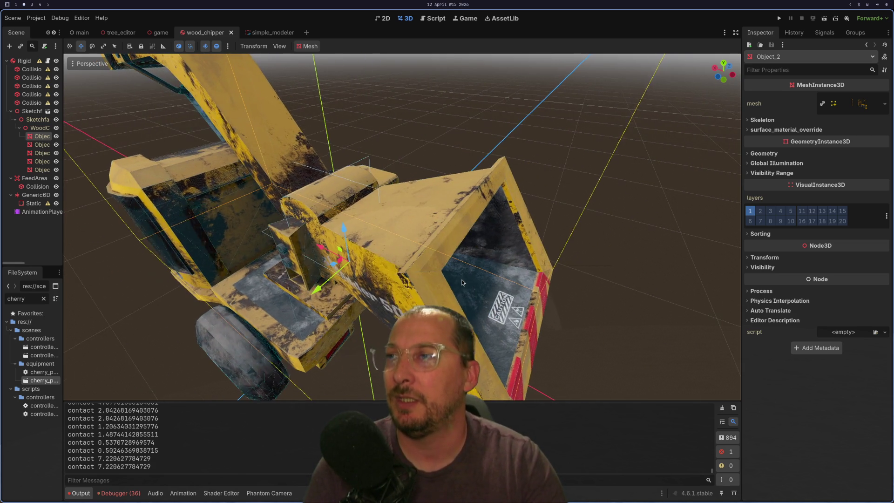
{"action": "scroll", "coordinate": [349, 262], "scroll_direction": "up", "scroll_amount": 3}
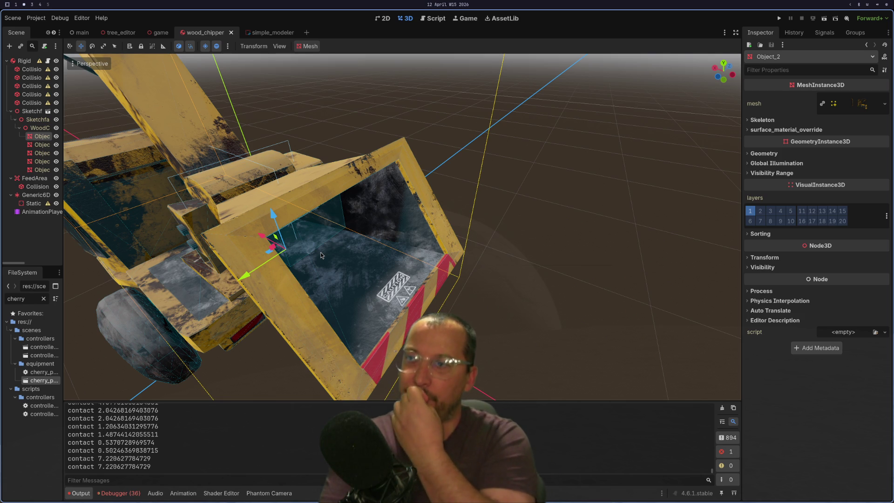
{"action": "left_click", "coordinate": [45, 18]}
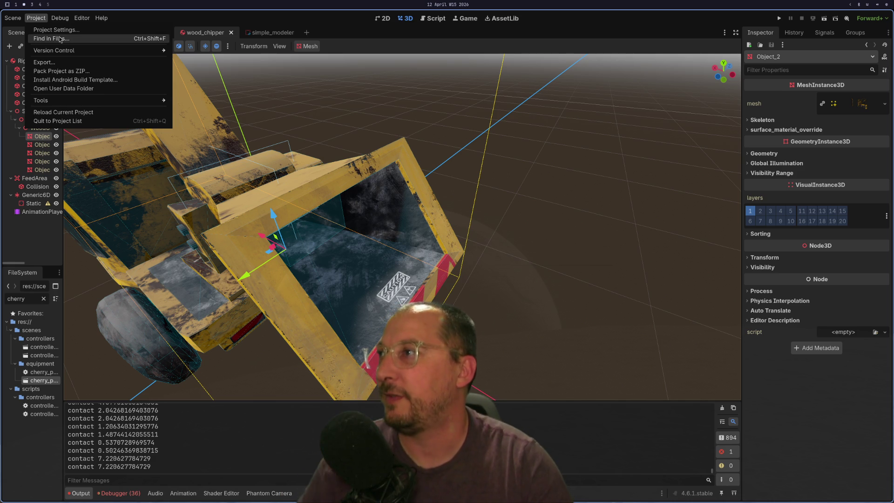
In Project Settings, name 3D Physics Layer 5 'lumber_being_processed' and close the dialog
{"action": "left_click", "coordinate": [54, 29]}
{"action": "scroll", "coordinate": [12, 228], "scroll_direction": "down", "scroll_amount": 6}
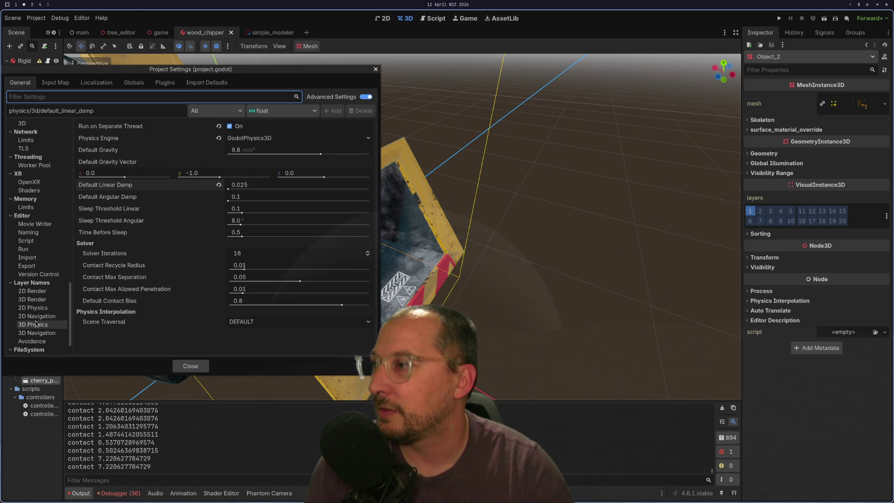
{"action": "left_click", "coordinate": [36, 324]}
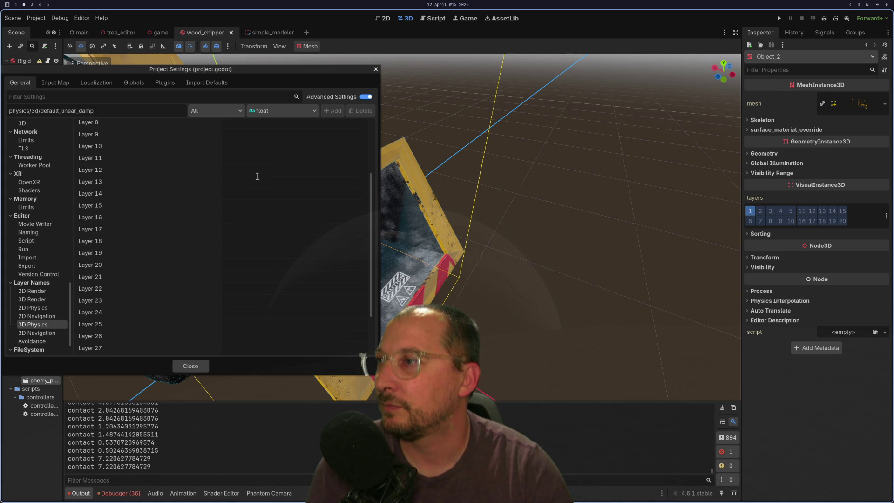
{"action": "left_click", "coordinate": [256, 175]}
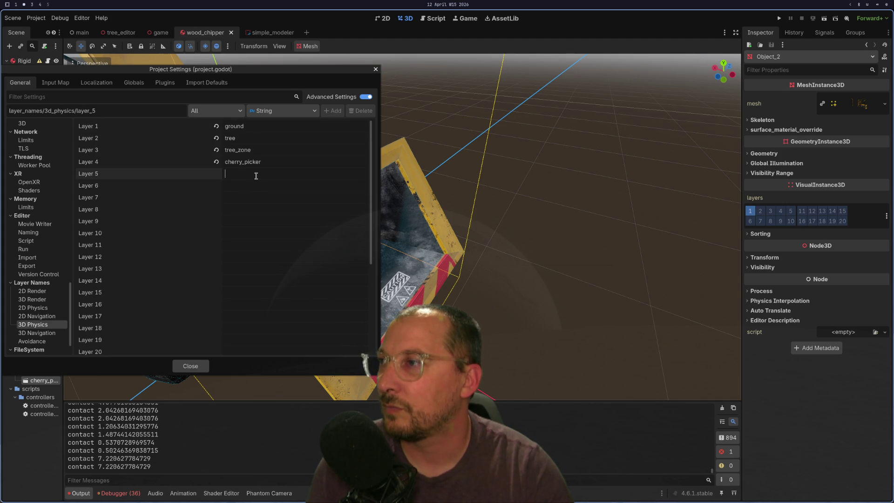
{"action": "type", "text": "tree"}
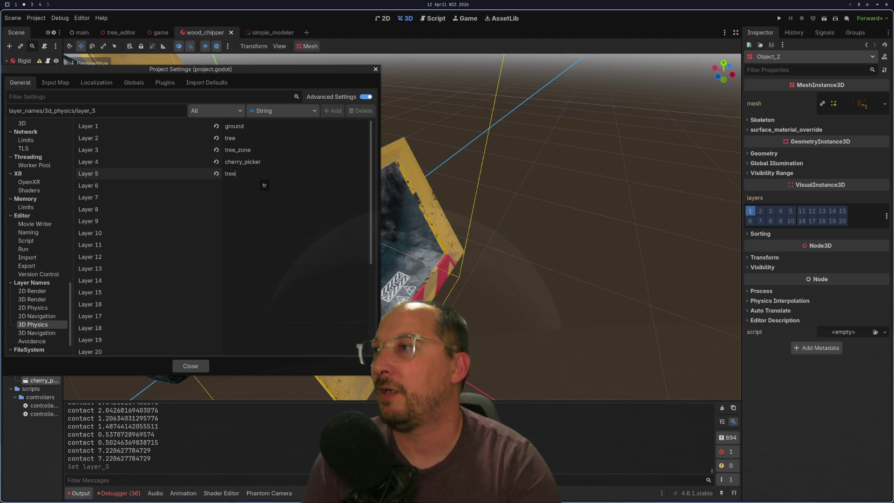
{"action": "type", "text": "lumber"}
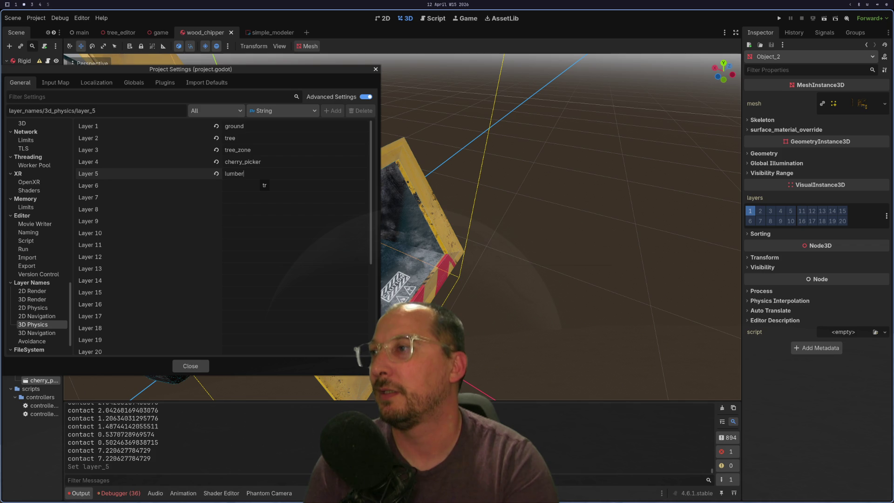
{"action": "type", "text": "_proc"}
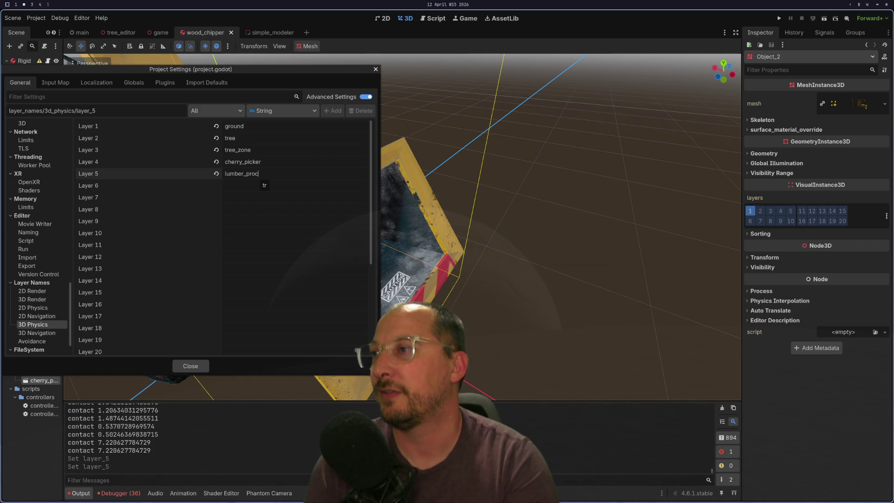
{"action": "key", "text": "BackSpace"}
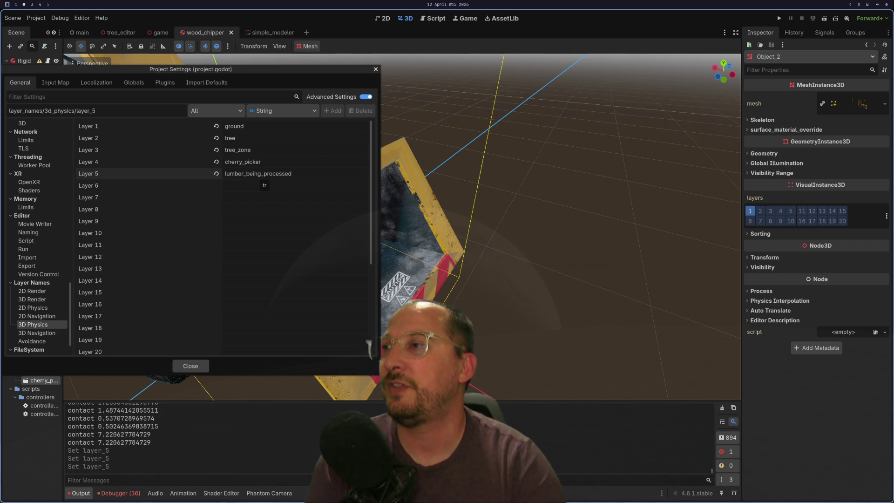
{"action": "left_click", "coordinate": [233, 220]}
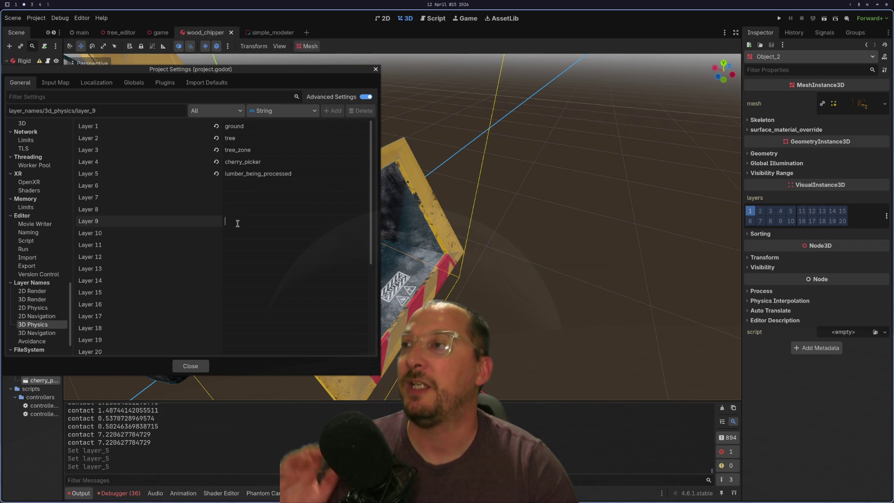
{"action": "left_click", "coordinate": [190, 366]}
Orbit in close to a side view of the wood chipper
{"action": "left_click_drag", "start_coordinate": [273, 331], "coordinate": [356, 183]}
{"action": "mouse_move", "coordinate": [281, 186]}
{"action": "left_mouse_down"}
{"action": "mouse_move", "coordinate": [315, 190]}
{"action": "mouse_move", "coordinate": [436, 138]}
{"action": "mouse_move", "coordinate": [68, 316]}
{"action": "left_mouse_up"}
{"action": "scroll", "coordinate": [437, 138], "scroll_direction": "down", "scroll_amount": 5}
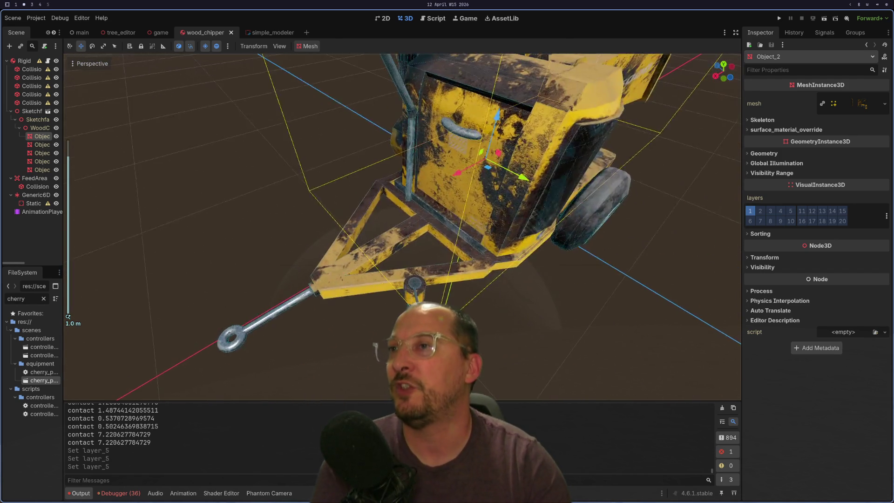
{"action": "mouse_move", "coordinate": [363, 112]}
{"action": "left_mouse_down"}
{"action": "mouse_move", "coordinate": [385, 107]}
{"action": "mouse_move", "coordinate": [462, 127]}
{"action": "left_mouse_up"}
Replace the FileSystem filter with 'chainsaw' and open scenes/controllers/controller_chainsaw
{"action": "scroll", "coordinate": [437, 118], "scroll_direction": "down", "scroll_amount": 3}
{"action": "scroll", "coordinate": [462, 127], "scroll_direction": "down", "scroll_amount": 1}
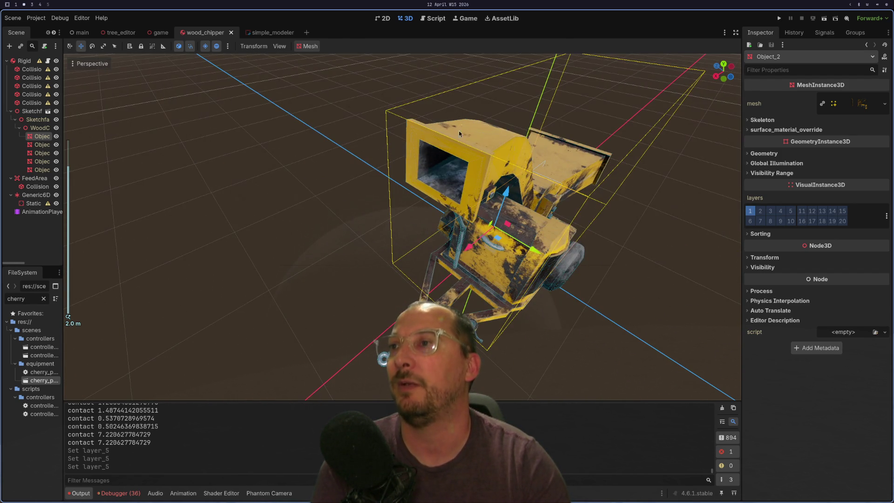
{"action": "left_click_drag", "start_coordinate": [428, 161], "coordinate": [397, 152]}
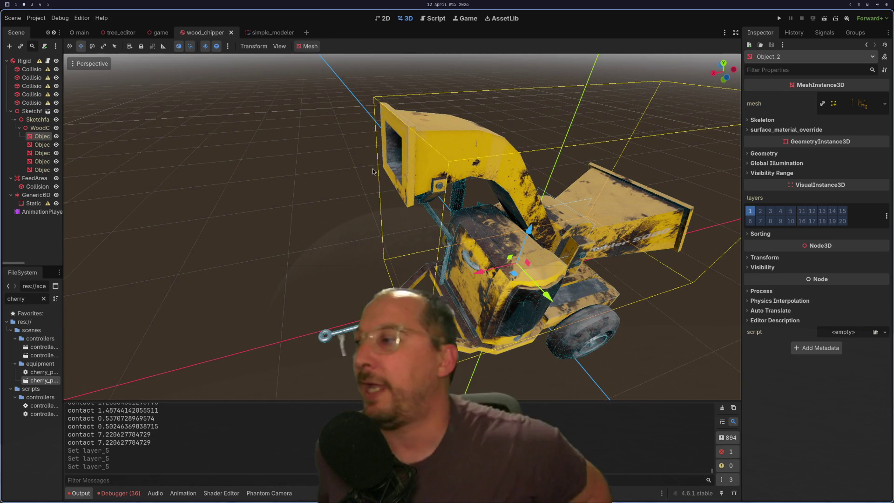
{"action": "double_click", "coordinate": [25, 297]}
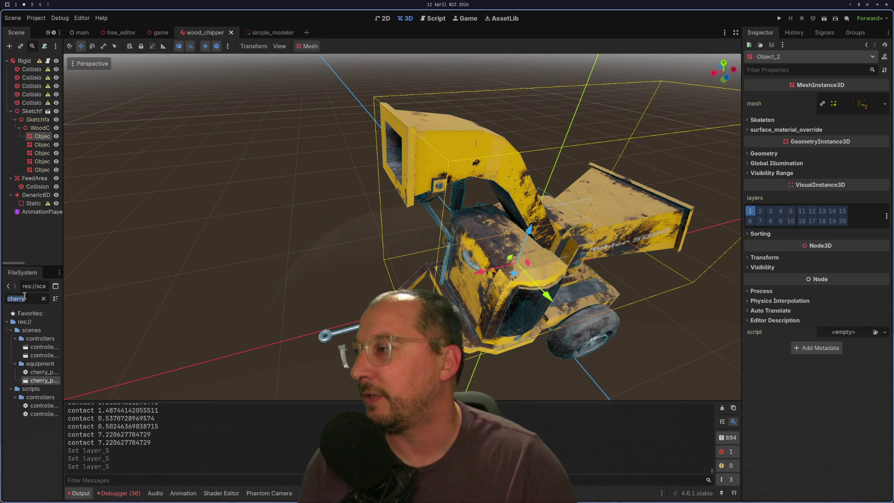
{"action": "type", "text": "chain"}
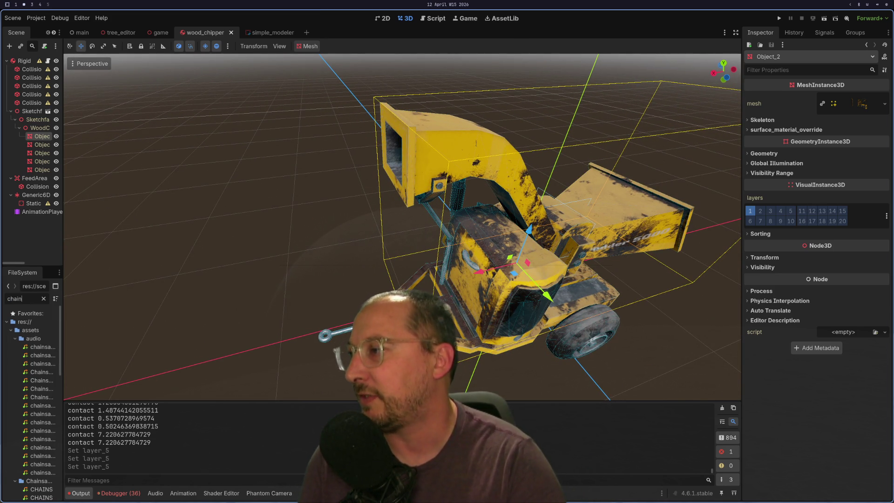
{"action": "type", "text": "saw"}
{"action": "scroll", "coordinate": [55, 436], "scroll_direction": "down", "scroll_amount": 10}
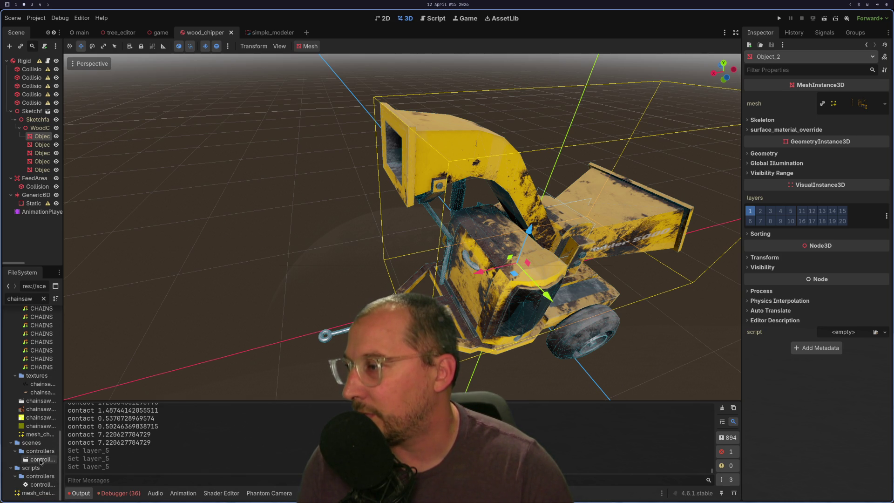
{"action": "double_click", "coordinate": [42, 459]}
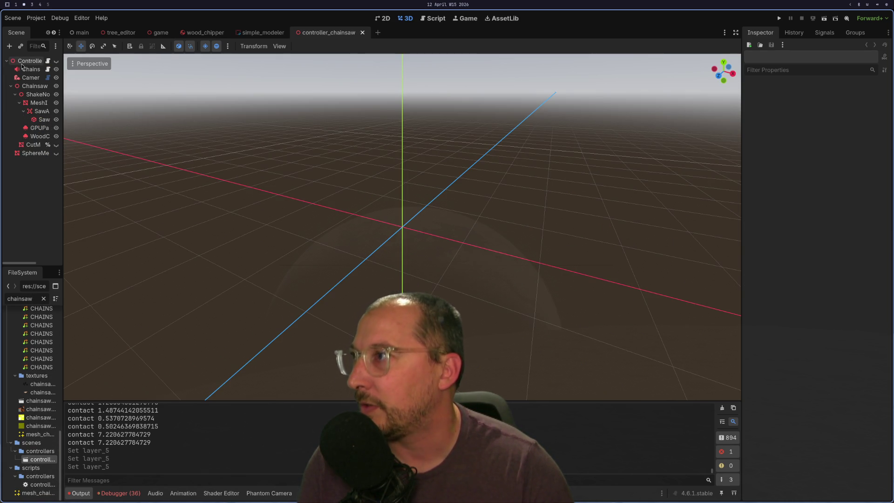
Show the chainsaw Controller and preview the WoodChipGPUParticles3D emission, then stop it
{"action": "left_click", "coordinate": [36, 137]}
{"action": "left_click", "coordinate": [56, 60]}
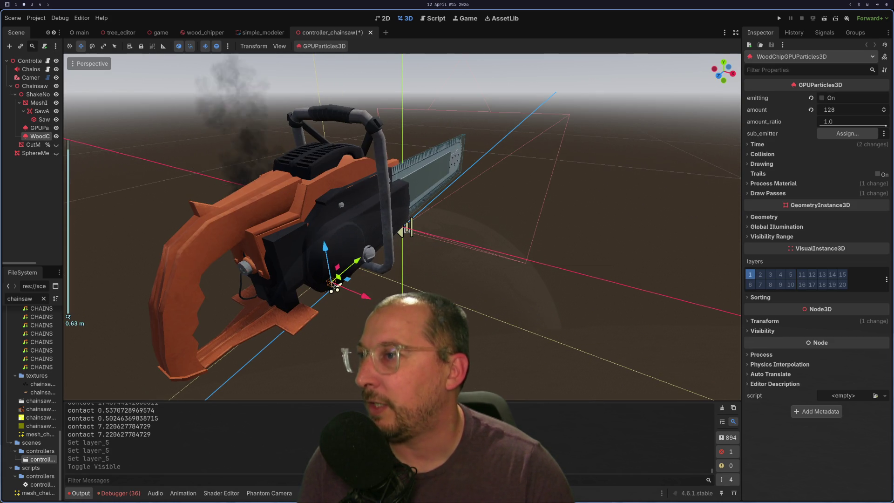
{"action": "left_click", "coordinate": [822, 97]}
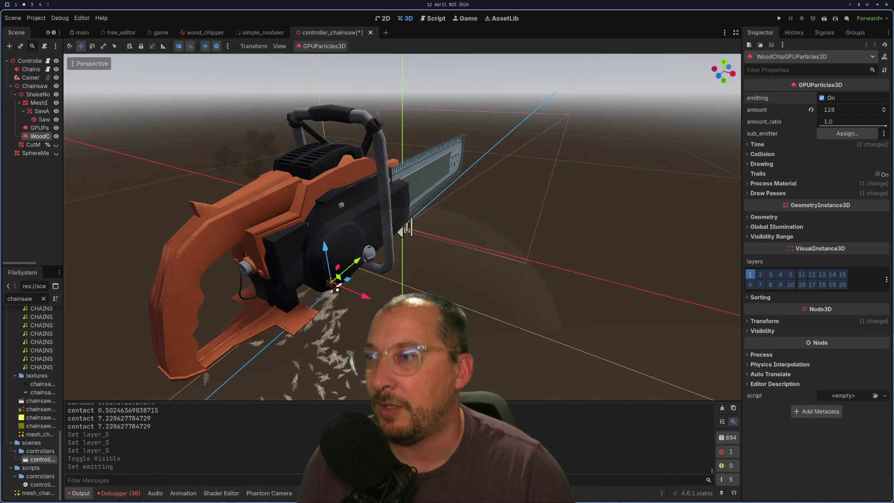
{"action": "scroll", "coordinate": [402, 228], "scroll_direction": "down", "scroll_amount": 3}
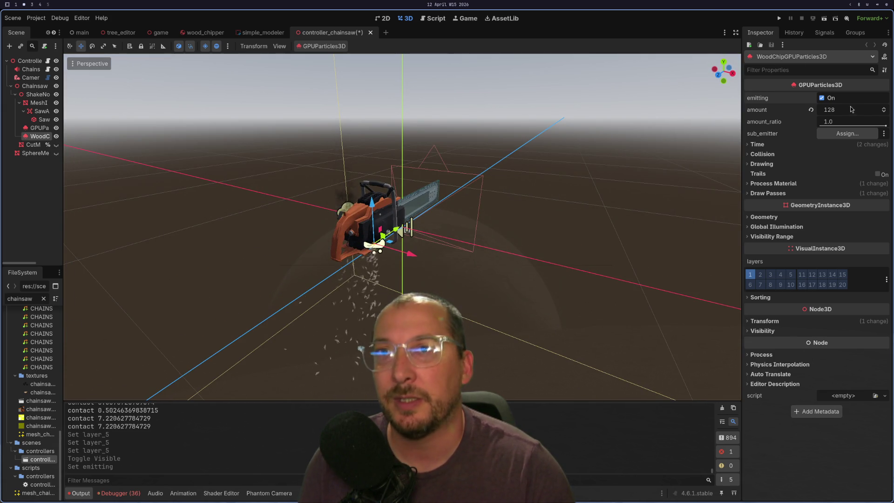
{"action": "left_click", "coordinate": [822, 97]}
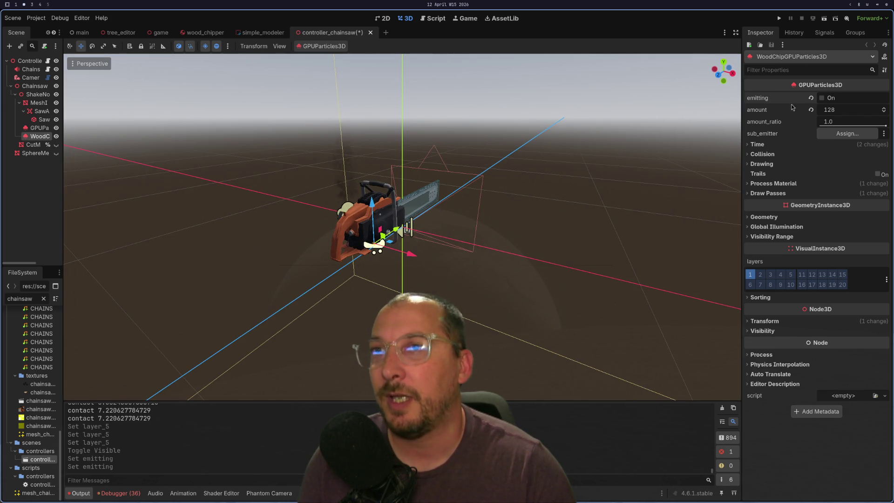
Inspect the other particle emitter and cut mesh, then bring up the wood-chip emitter's node actions
{"action": "left_click", "coordinate": [40, 127]}
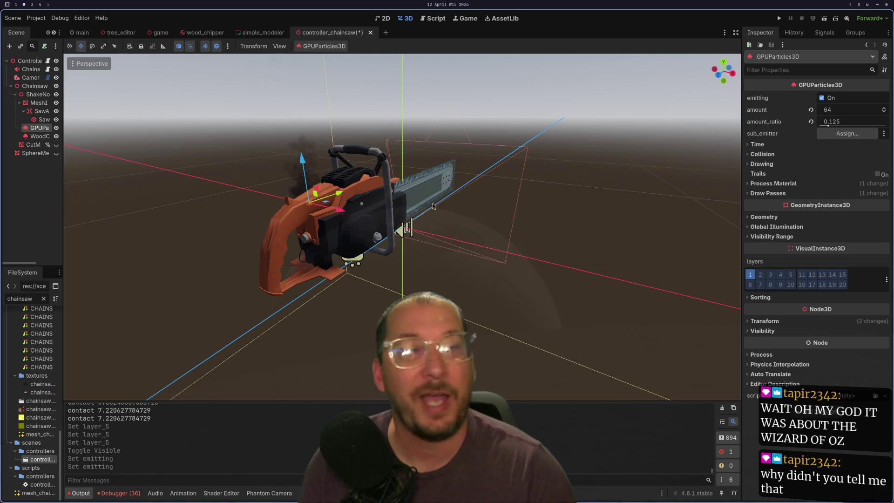
{"action": "left_click", "coordinate": [32, 144]}
{"action": "left_click", "coordinate": [38, 135]}
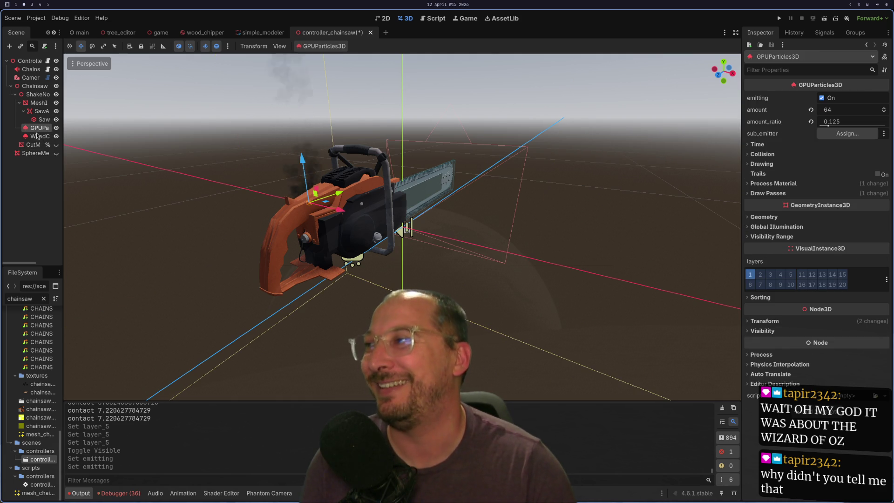
{"action": "right_click", "coordinate": [36, 136]}
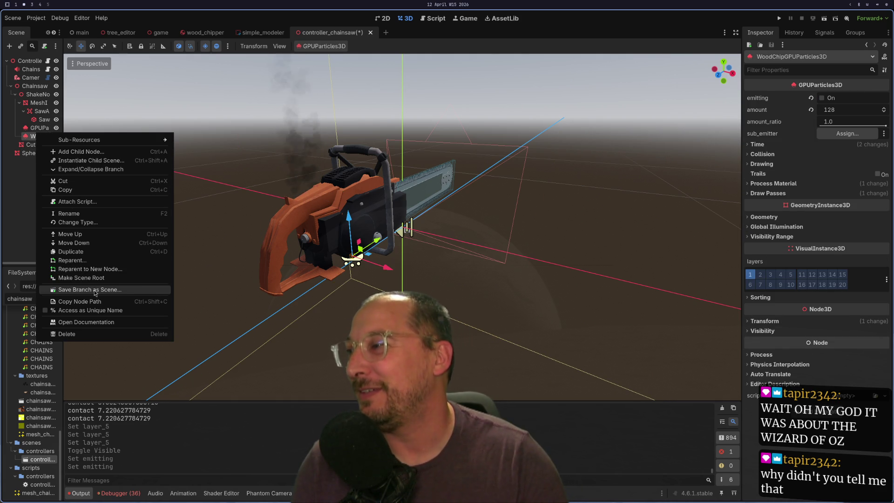
Copy WoodChipGPUParticles3D and paste it under Object_2 in the wood_chipper scene
{"action": "left_click", "coordinate": [69, 191]}
{"action": "left_click", "coordinate": [261, 33]}
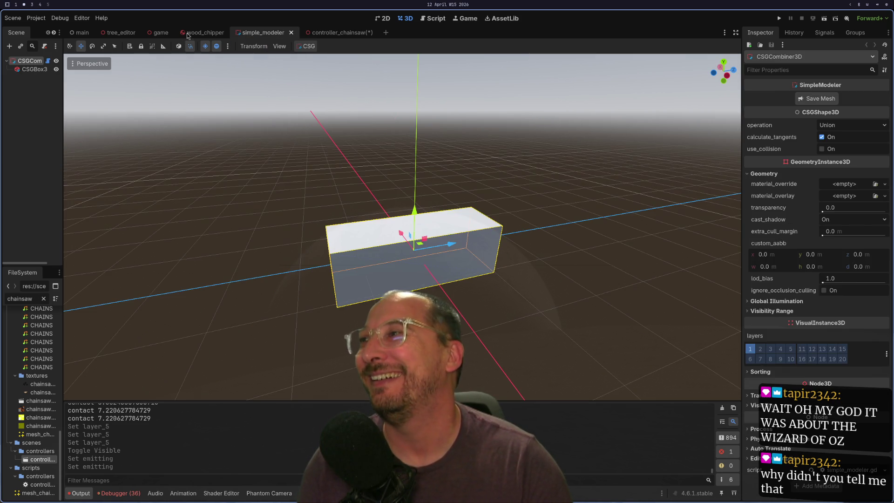
{"action": "left_click", "coordinate": [158, 32]}
{"action": "left_click", "coordinate": [206, 34]}
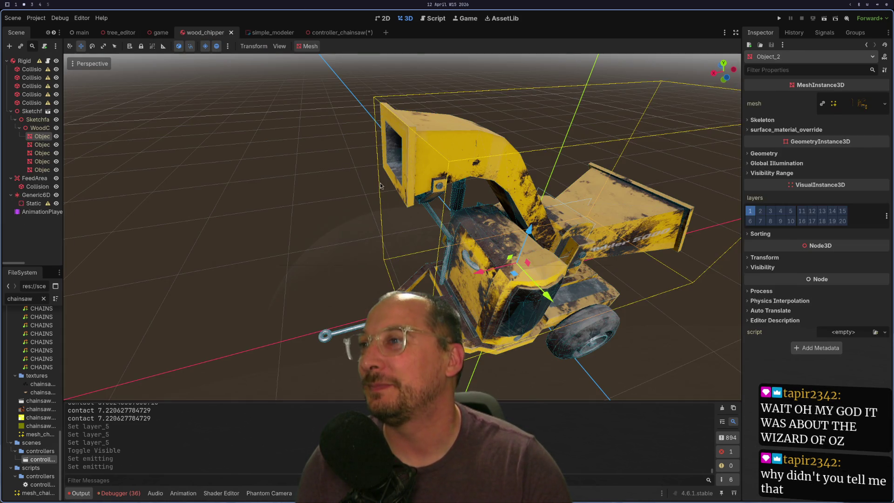
{"action": "key", "text": "ctrl+v"}
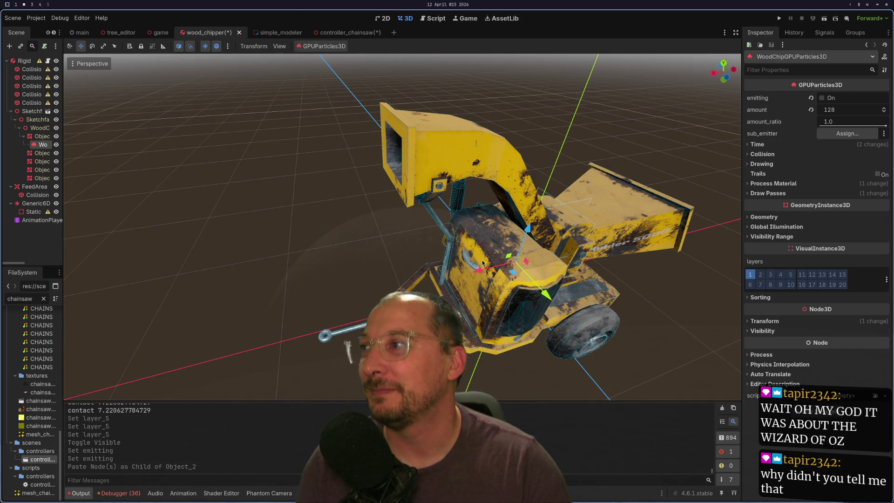
{"action": "left_click_drag", "start_coordinate": [43, 151], "coordinate": [34, 142]}
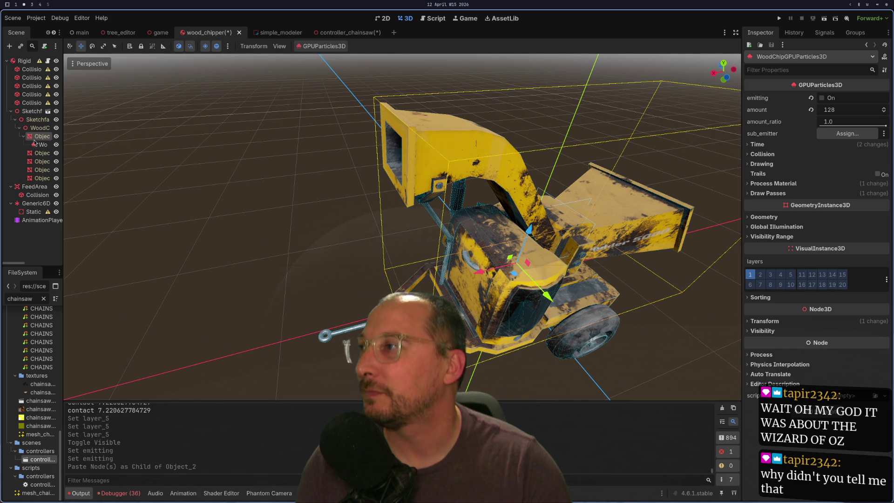
Undo an accidental chipper move, then shift the pasted emitter left and up one unit
{"action": "left_click_drag", "start_coordinate": [27, 108], "coordinate": [556, 243]}
{"action": "left_click_drag", "start_coordinate": [489, 268], "coordinate": [224, 254]}
{"action": "key", "text": "ctrl+z"}
{"action": "left_click", "coordinate": [44, 145]}
{"action": "left_click_drag", "start_coordinate": [475, 272], "coordinate": [361, 296]}
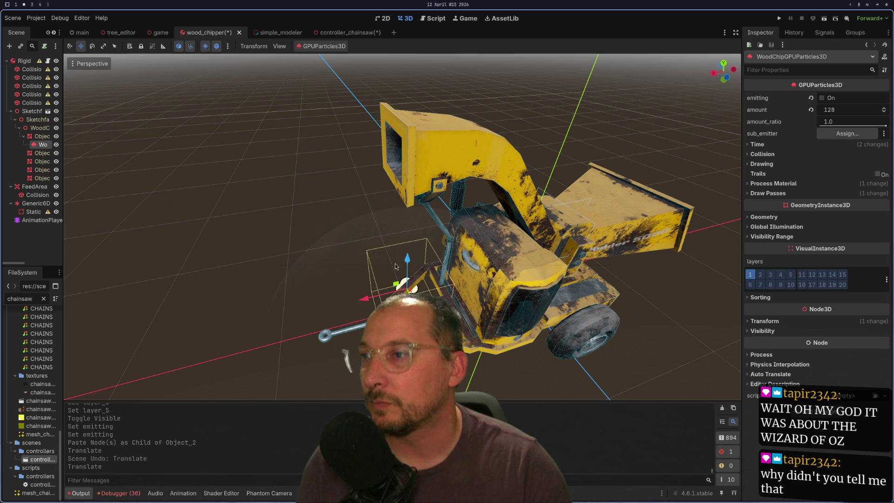
{"action": "mouse_move", "coordinate": [407, 261]}
{"action": "left_mouse_down"}
{"action": "mouse_move", "coordinate": [399, 103]}
{"action": "mouse_move", "coordinate": [361, 236]}
{"action": "mouse_move", "coordinate": [284, 247]}
{"action": "left_mouse_up"}
{"action": "scroll", "coordinate": [284, 247], "scroll_direction": "up", "scroll_amount": 5}
{"action": "key", "text": "f"}
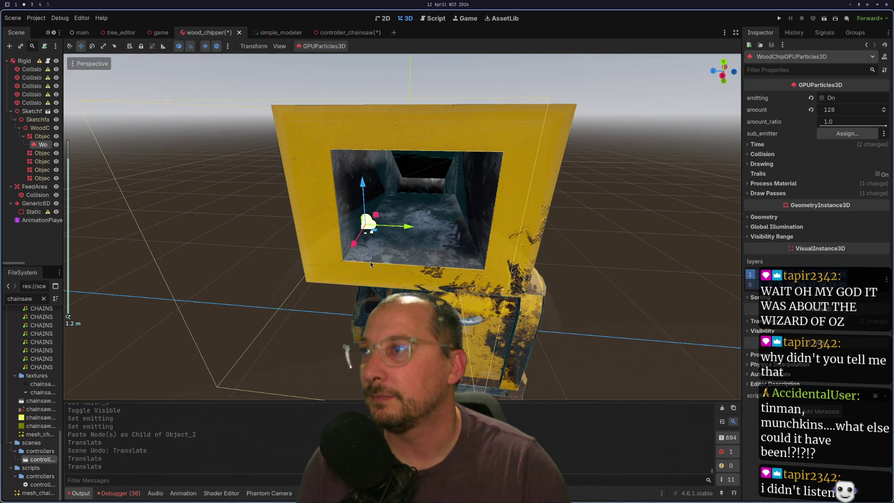
Settle the emitter inside the chute opening, reparent it higher in the tree, and enable Emitting
{"action": "left_click_drag", "start_coordinate": [407, 228], "coordinate": [458, 229]}
{"action": "left_click_drag", "start_coordinate": [426, 188], "coordinate": [431, 147]}
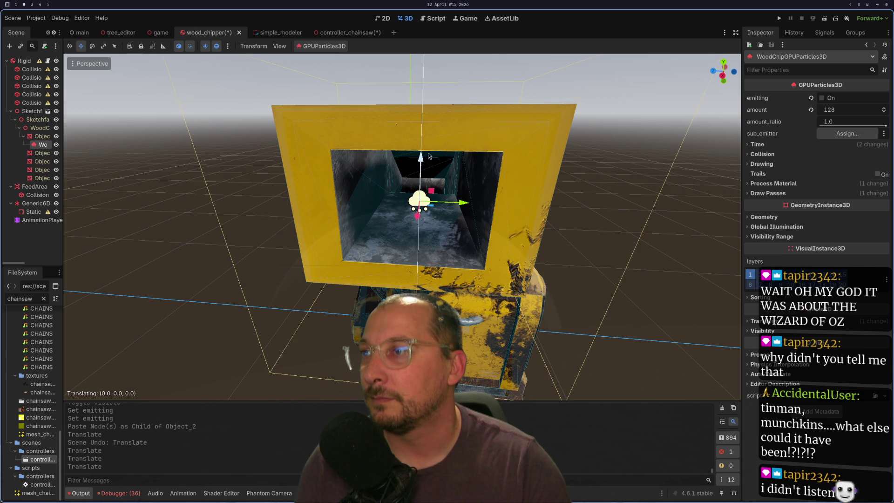
{"action": "scroll", "coordinate": [468, 166], "scroll_direction": "down", "scroll_amount": 4}
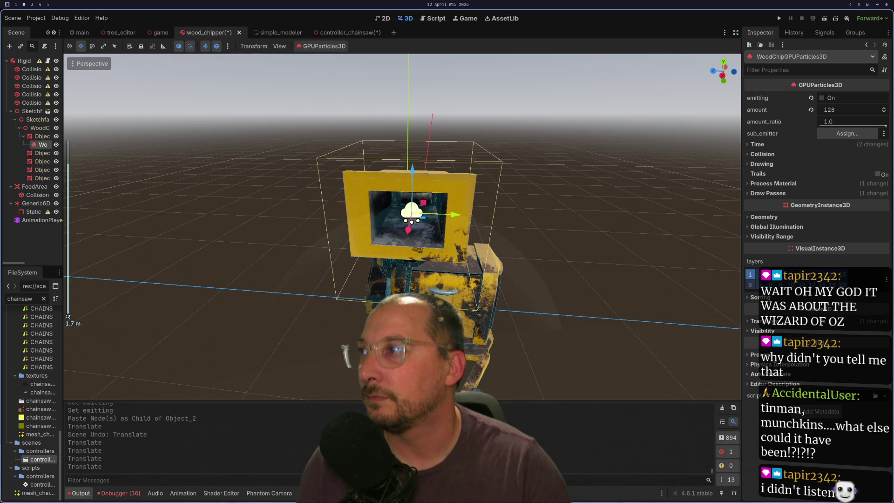
{"action": "key", "text": "ctrl+z"}
{"action": "left_click_drag", "start_coordinate": [413, 192], "coordinate": [414, 175]}
{"action": "left_click_drag", "start_coordinate": [47, 145], "coordinate": [41, 111]}
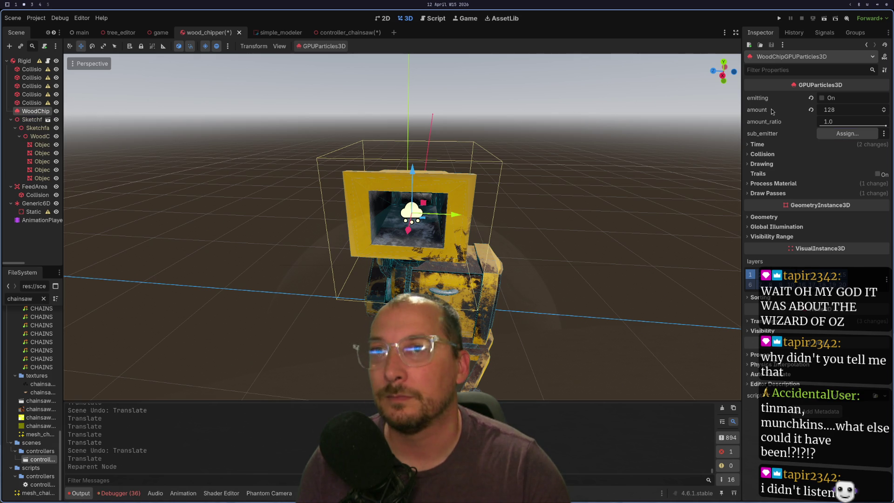
{"action": "left_click", "coordinate": [822, 98]}
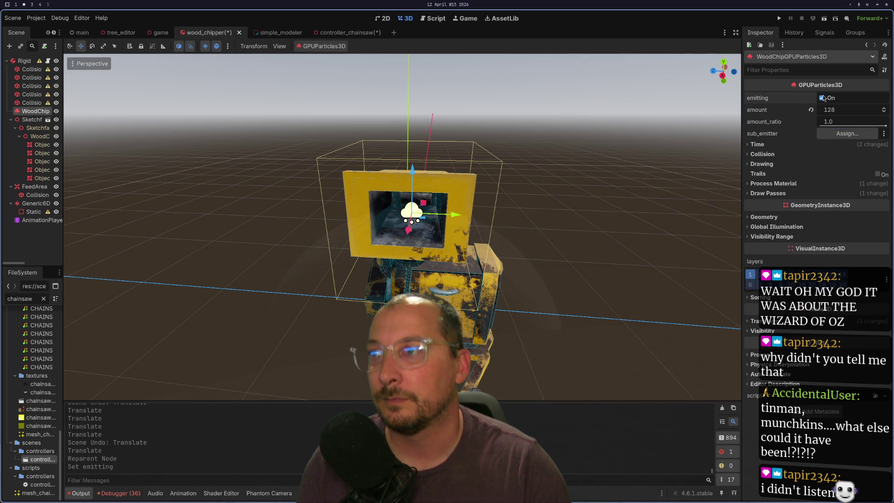
Try rotating the emitter along the chute, undo it, and review its 128-particle Inspector settings
{"action": "scroll", "coordinate": [565, 278], "scroll_direction": "up", "scroll_amount": 5}
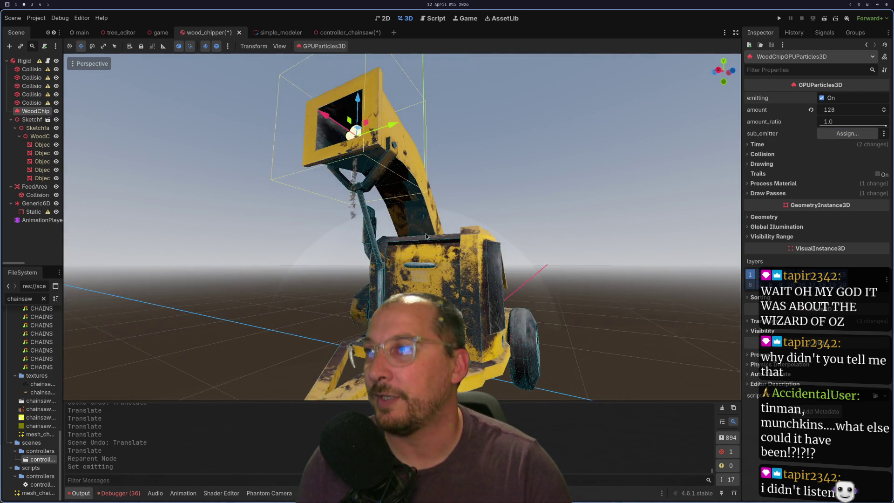
{"action": "scroll", "coordinate": [425, 233], "scroll_direction": "up", "scroll_amount": 3}
{"action": "scroll", "coordinate": [372, 212], "scroll_direction": "down", "scroll_amount": 5}
{"action": "left_click_drag", "start_coordinate": [389, 261], "coordinate": [353, 259]}
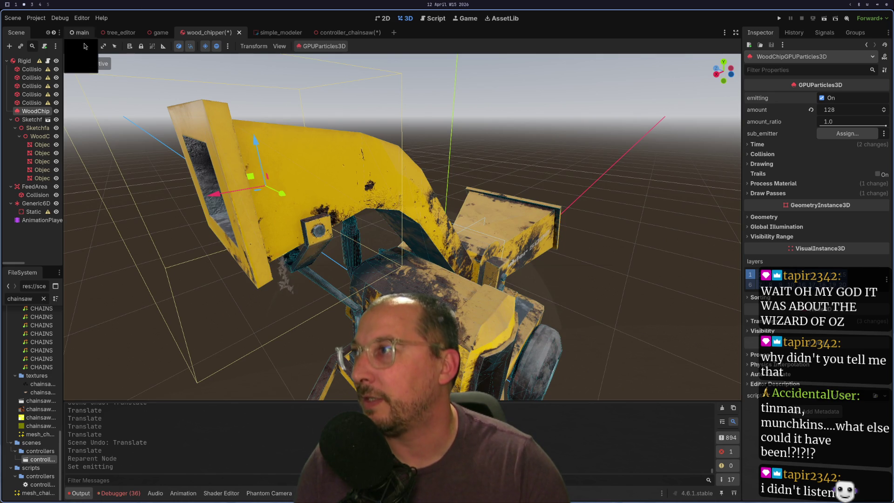
{"action": "left_click", "coordinate": [69, 46]}
{"action": "left_click_drag", "start_coordinate": [236, 174], "coordinate": [275, 141]}
{"action": "key", "text": "ctrl+z"}
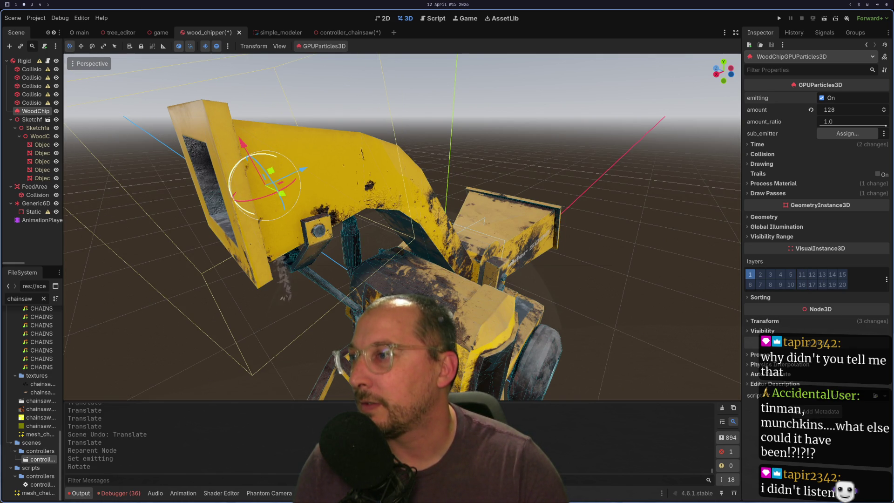
{"action": "scroll", "coordinate": [288, 147], "scroll_direction": "up", "scroll_amount": 5}
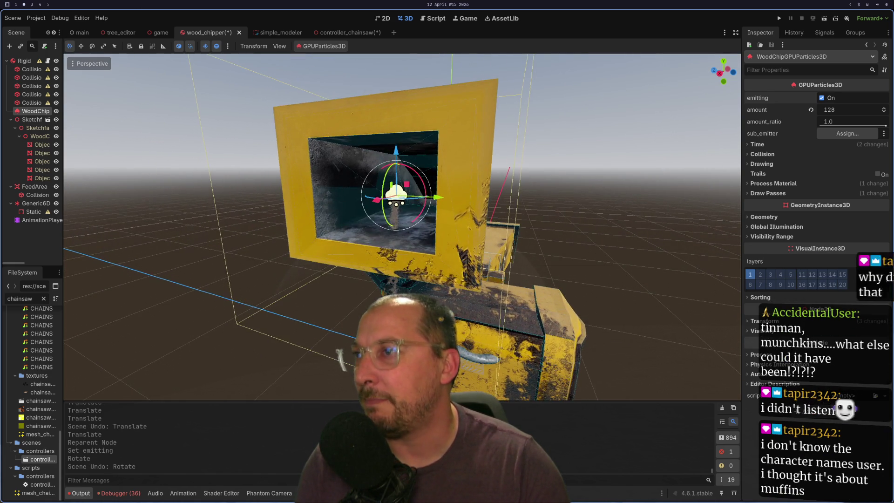
{"action": "scroll", "coordinate": [356, 200], "scroll_direction": "down", "scroll_amount": 3}
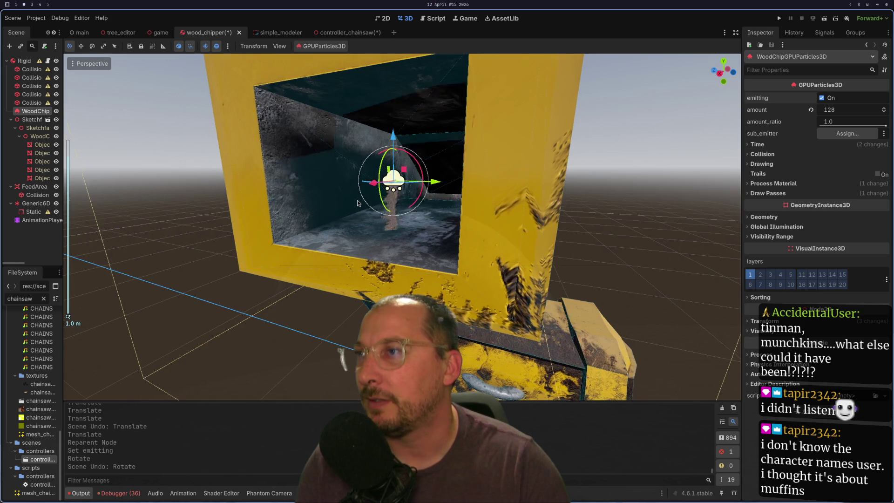
{"action": "scroll", "coordinate": [357, 200], "scroll_direction": "up", "scroll_amount": 2}
{"action": "scroll", "coordinate": [356, 203], "scroll_direction": "down", "scroll_amount": 3}
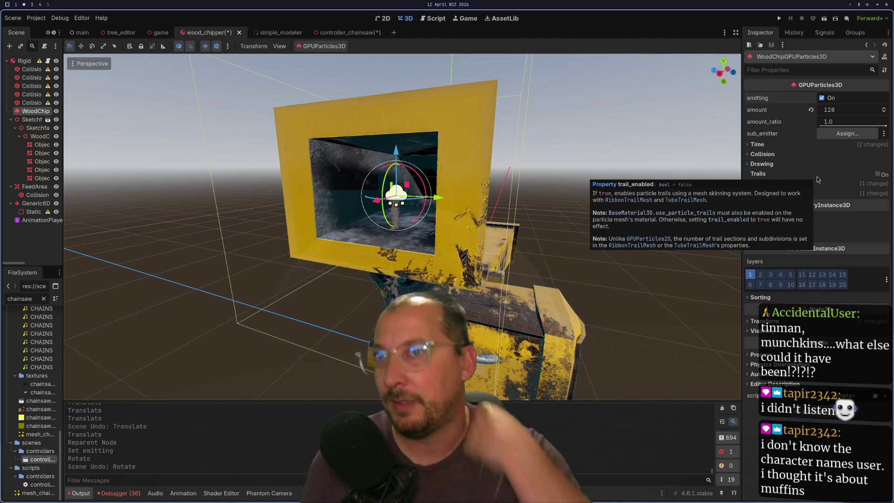
Expand Collision, Time, Draw Passes, Process Material and Drawing, revealing 0.5 s lifetime and 15 fixed FPS
{"action": "left_click", "coordinate": [761, 154]}
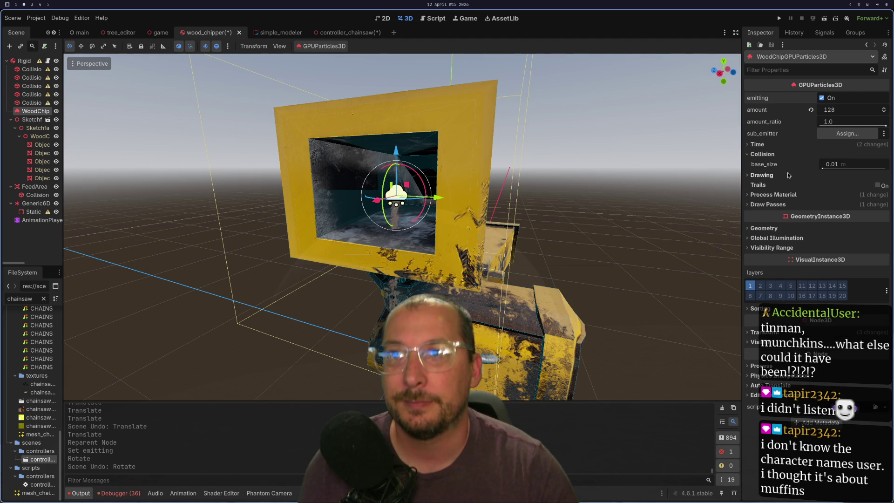
{"action": "left_click", "coordinate": [758, 144]}
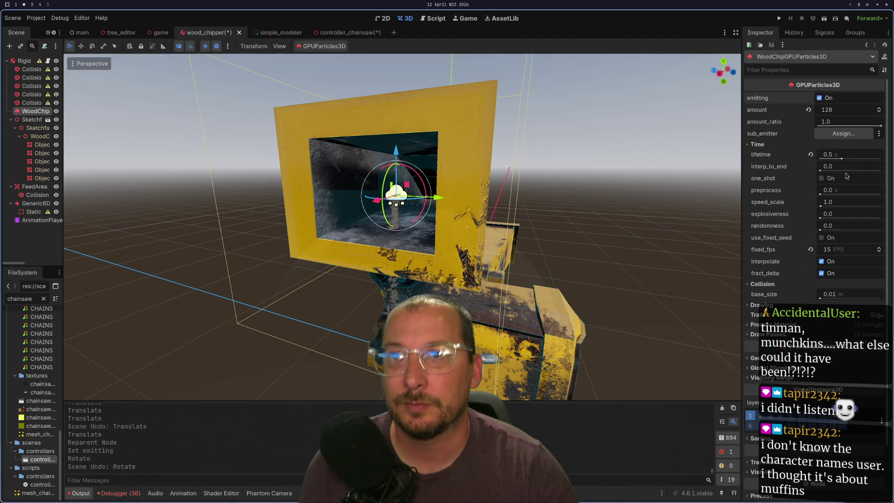
{"action": "scroll", "coordinate": [818, 229], "scroll_direction": "down", "scroll_amount": 3}
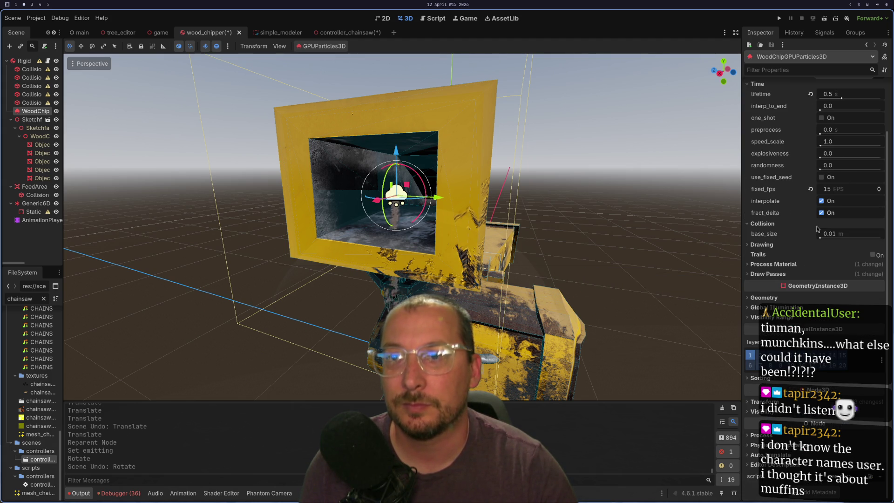
{"action": "left_click", "coordinate": [768, 276]}
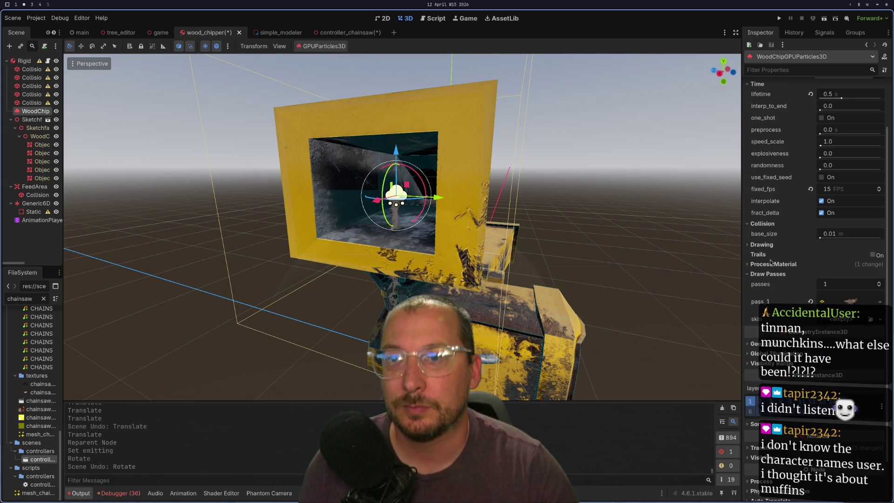
{"action": "left_click", "coordinate": [763, 266]}
{"action": "scroll", "coordinate": [764, 268], "scroll_direction": "down", "scroll_amount": 3}
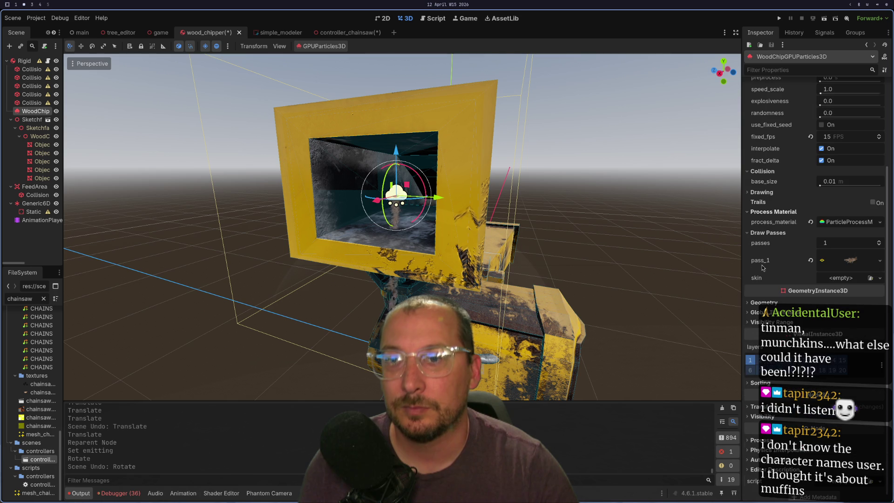
{"action": "left_click", "coordinate": [762, 192]}
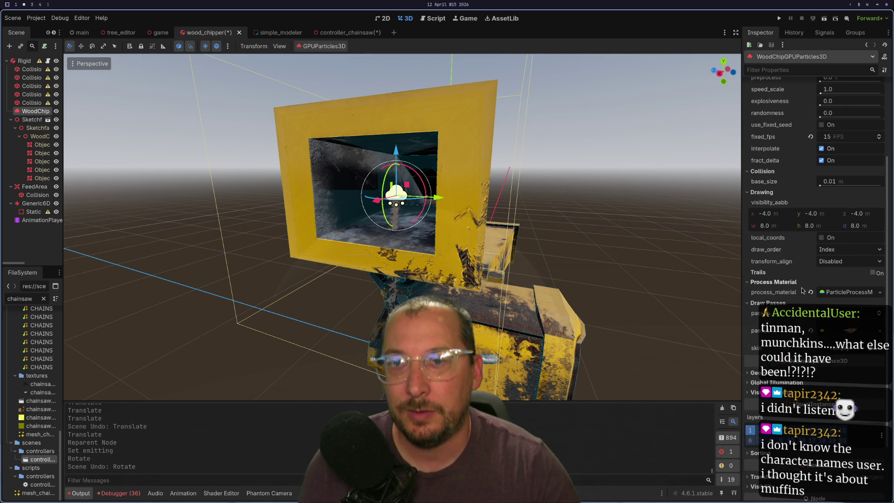
Expand the ParticleProcessMaterial's Collision group, try Rigid mode, then return it to Disabled
{"action": "scroll", "coordinate": [798, 340], "scroll_direction": "down", "scroll_amount": 4}
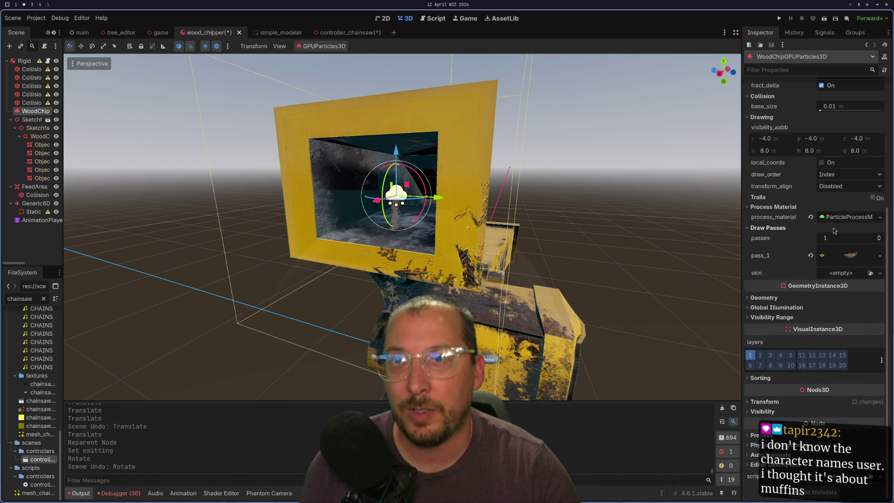
{"action": "left_click", "coordinate": [847, 217]}
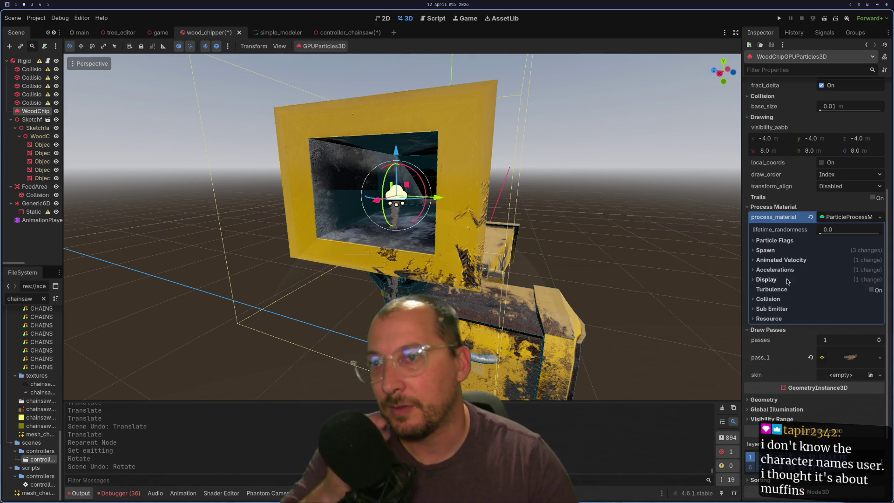
{"action": "left_click", "coordinate": [768, 299]}
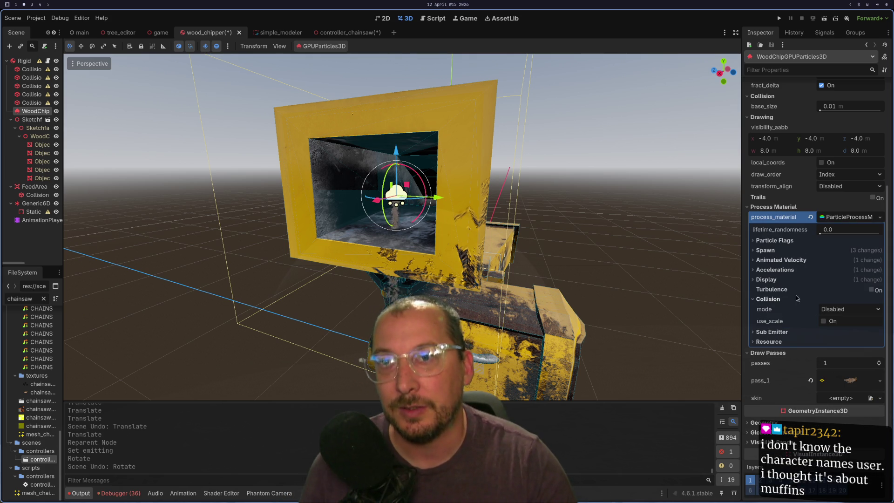
{"action": "left_click", "coordinate": [838, 309]}
{"action": "left_click", "coordinate": [834, 331]}
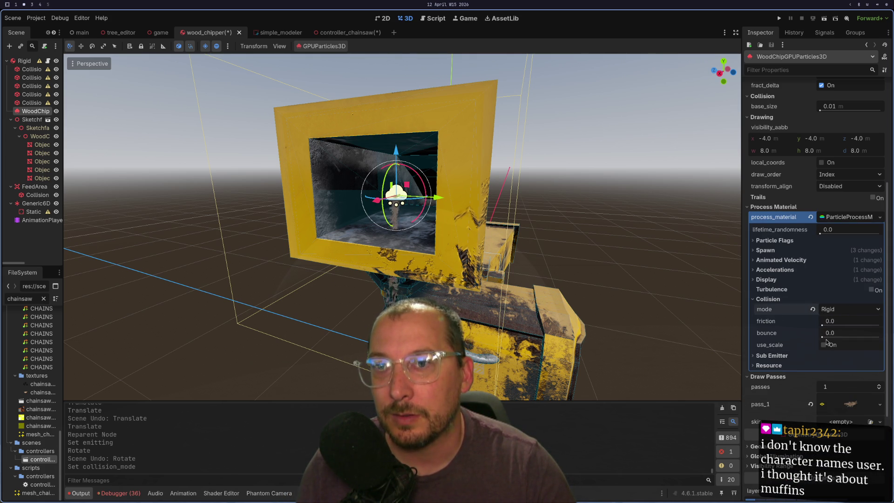
{"action": "left_click", "coordinate": [813, 309]}
{"action": "left_click", "coordinate": [822, 309]}
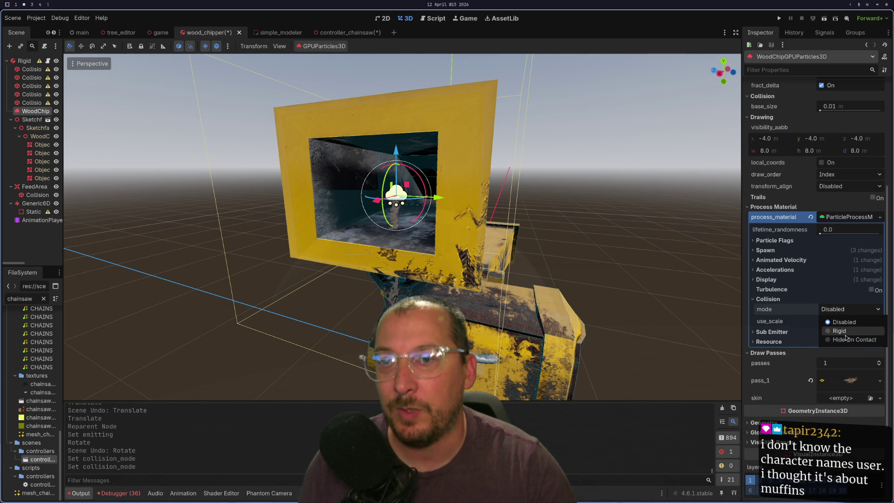
{"action": "scroll", "coordinate": [820, 420], "scroll_direction": "down", "scroll_amount": 2}
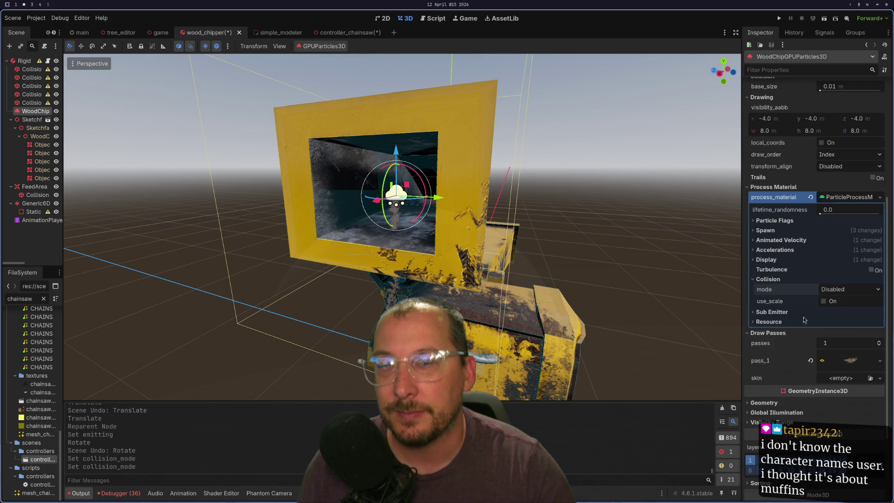
Check the chips' gravity, then drag the minimum angular velocity toward -481.73
{"action": "left_click", "coordinate": [753, 250]}
{"action": "left_click", "coordinate": [768, 259]}
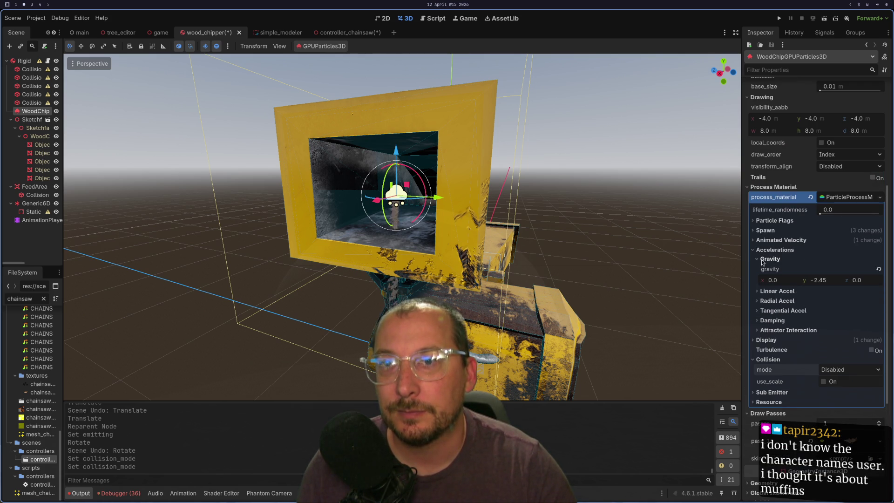
{"action": "left_click", "coordinate": [762, 259]}
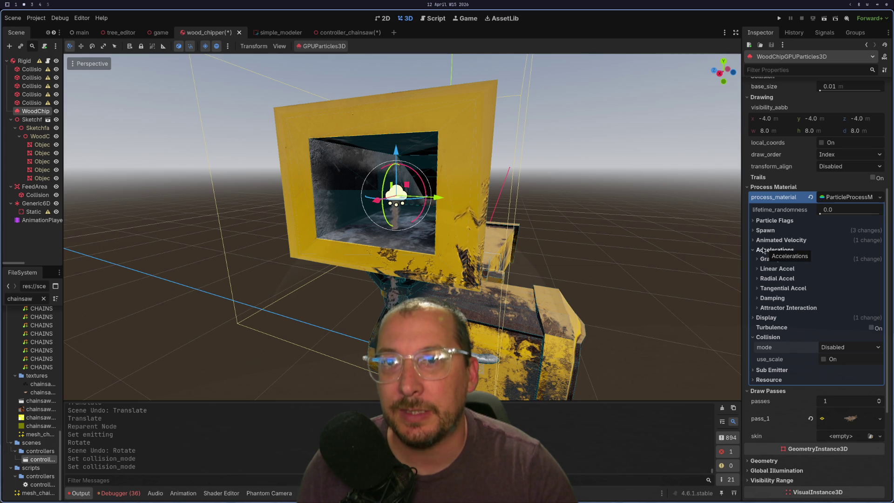
{"action": "left_click", "coordinate": [751, 240]}
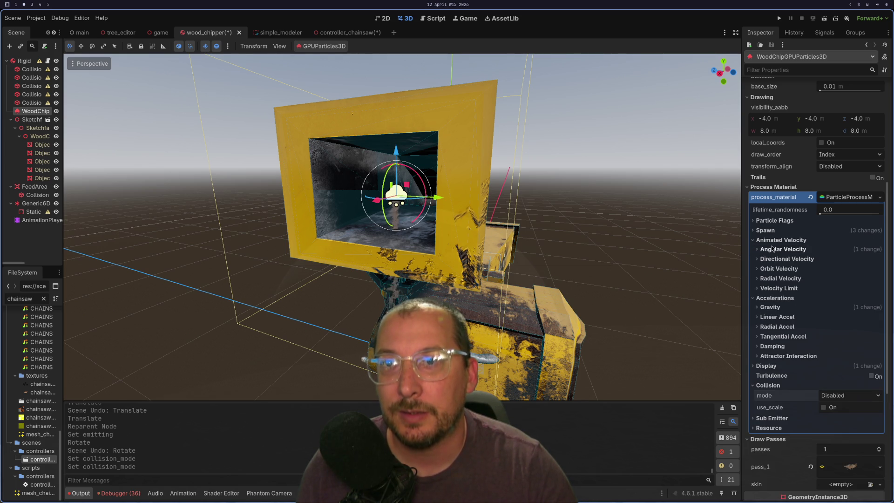
{"action": "left_click", "coordinate": [773, 250]}
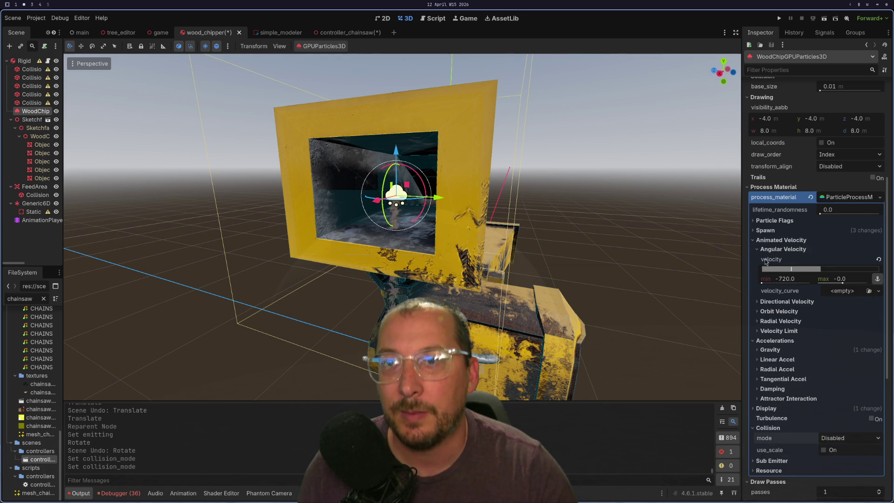
{"action": "mouse_move", "coordinate": [762, 283]}
{"action": "left_mouse_down"}
{"action": "mouse_move", "coordinate": [770, 283]}
{"action": "mouse_move", "coordinate": [750, 278]}
{"action": "left_mouse_up"}
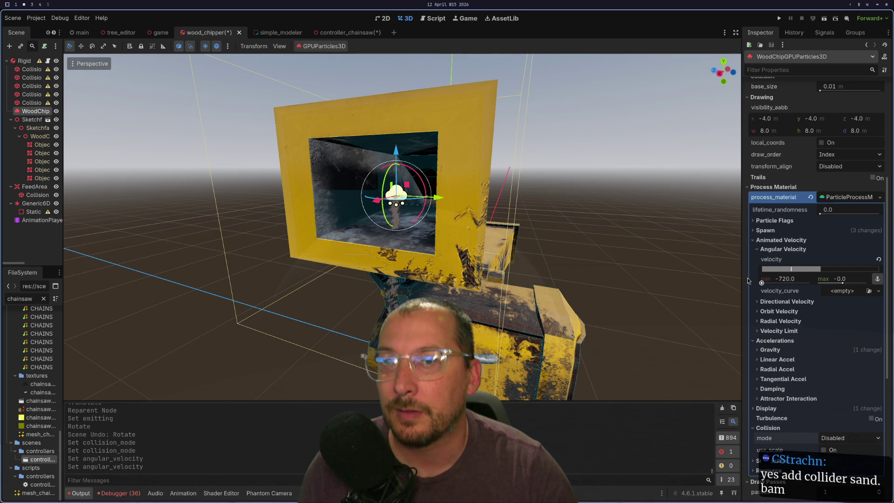
{"action": "left_click", "coordinate": [756, 240]}
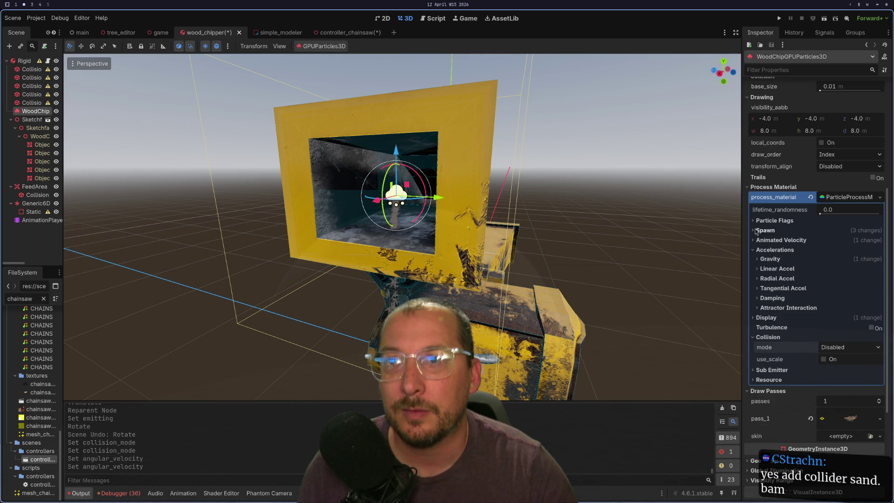
Drag the spawn angle range negative, then undo it, leaving minimum and maximum at 0°
{"action": "left_click", "coordinate": [754, 230]}
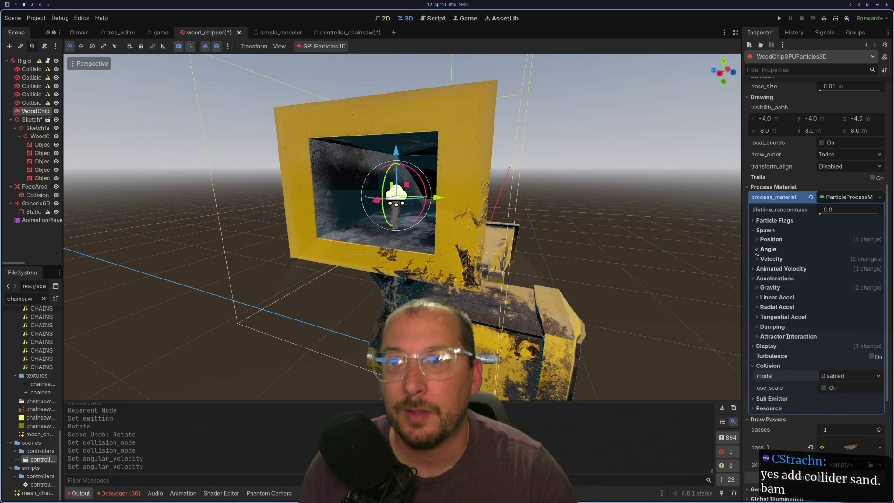
{"action": "left_click", "coordinate": [756, 249]}
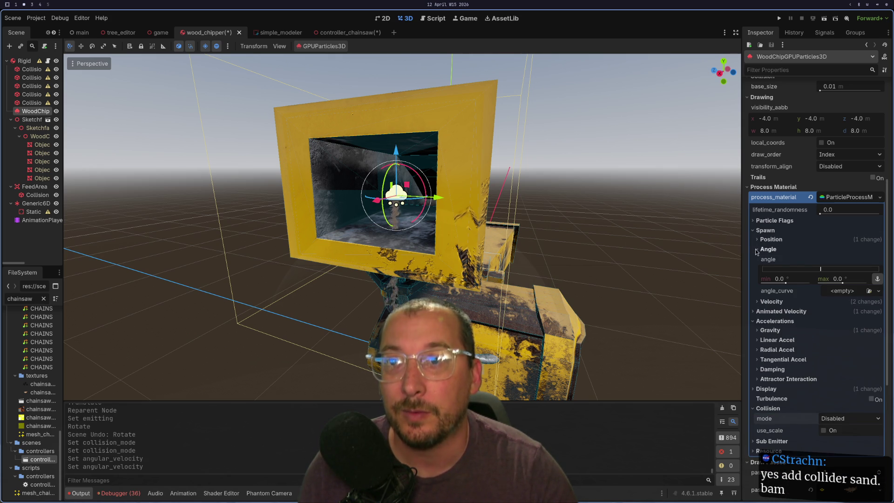
{"action": "left_click", "coordinate": [822, 270]}
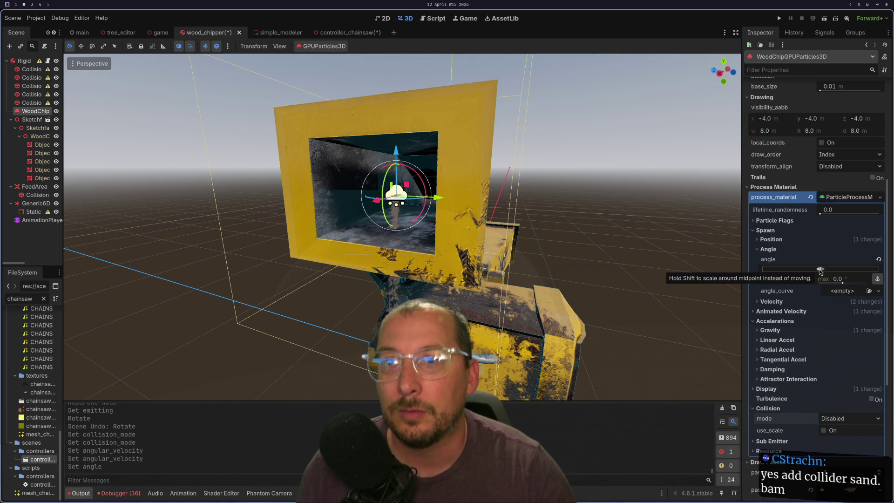
{"action": "left_click_drag", "start_coordinate": [821, 270], "coordinate": [786, 270]}
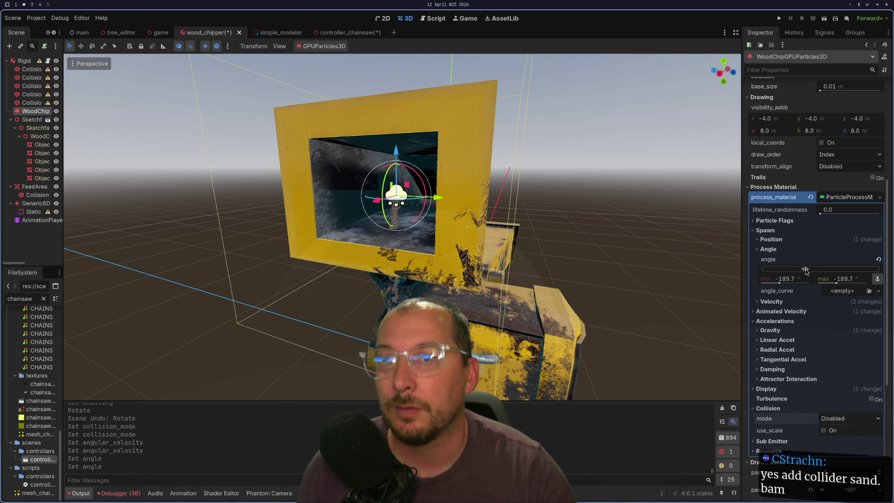
{"action": "key", "text": "ctrl+z"}
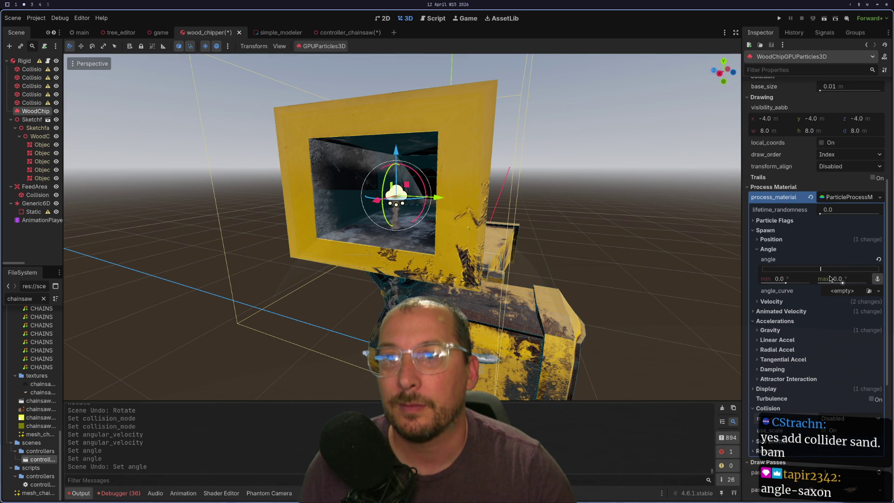
{"action": "scroll", "coordinate": [807, 240], "scroll_direction": "up", "scroll_amount": 2}
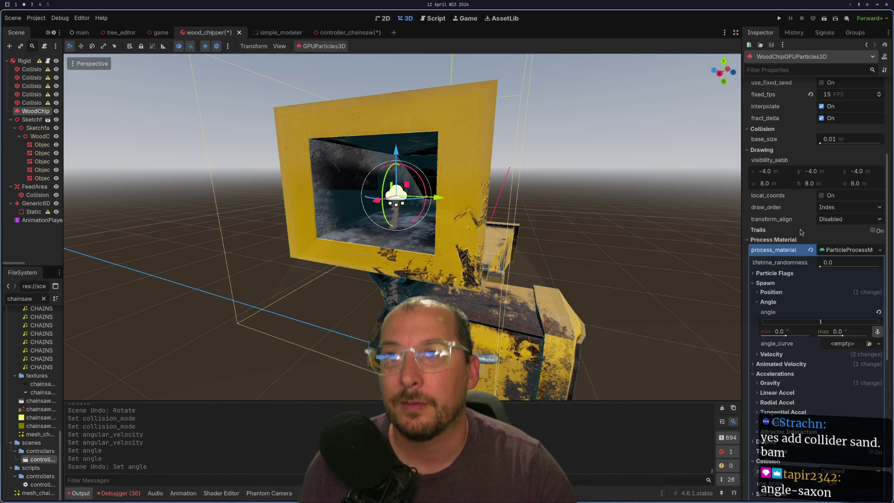
Collapse the Drawing and Time sections of the chip particles' Inspector
{"action": "left_click", "coordinate": [762, 150]}
{"action": "scroll", "coordinate": [769, 194], "scroll_direction": "up", "scroll_amount": 2}
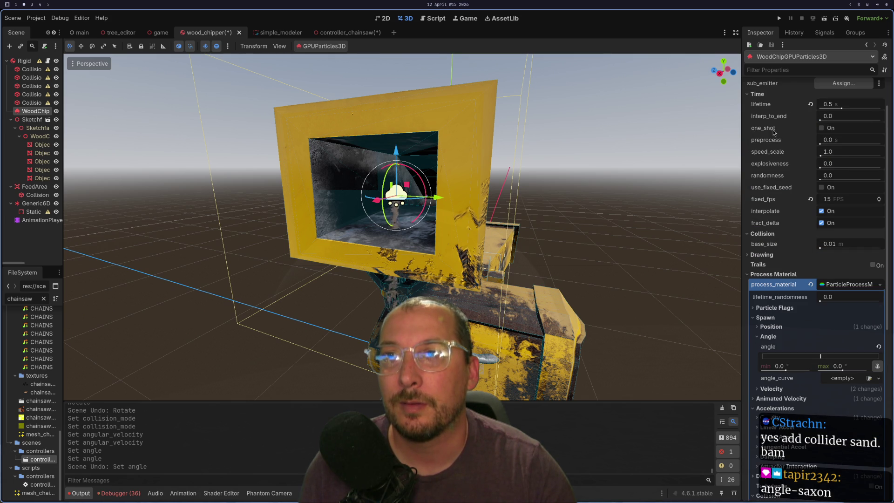
{"action": "scroll", "coordinate": [774, 133], "scroll_direction": "up", "scroll_amount": 3}
{"action": "left_click", "coordinate": [755, 145]}
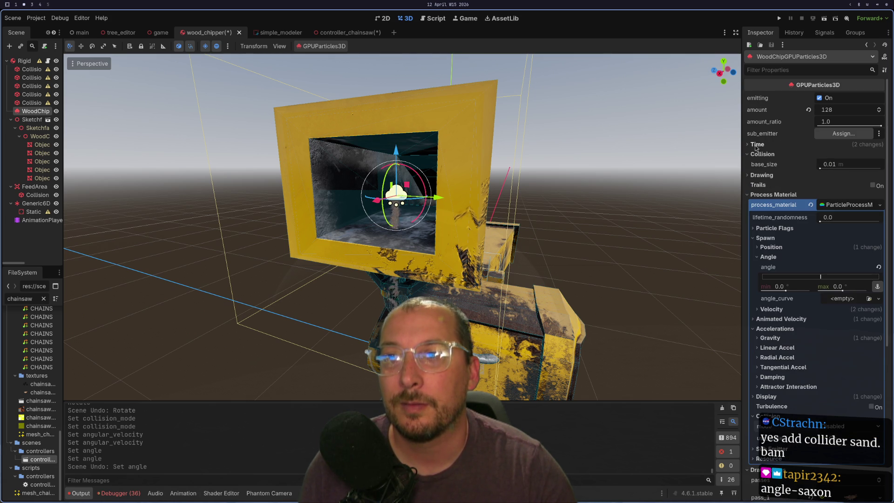
Try a new spawn angle, revert it to 0°, and switch to controller_chainsaw
{"action": "left_click", "coordinate": [773, 248]}
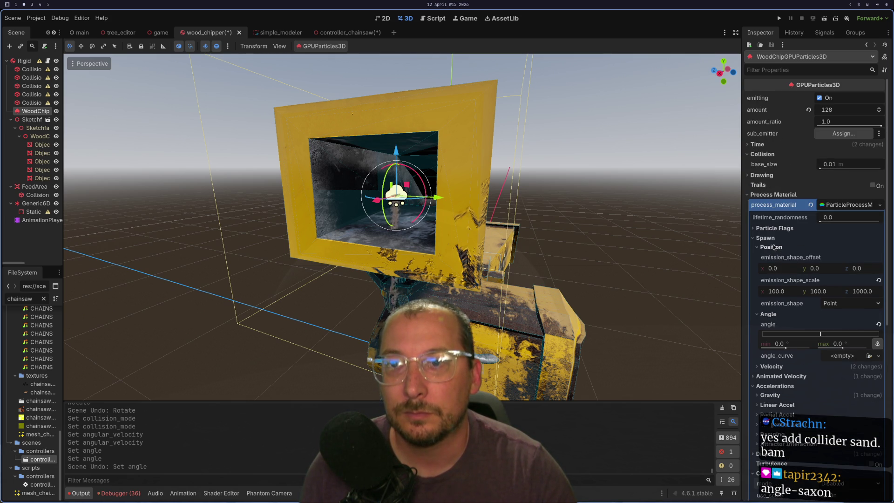
{"action": "left_click", "coordinate": [773, 247]}
{"action": "left_click", "coordinate": [821, 277]}
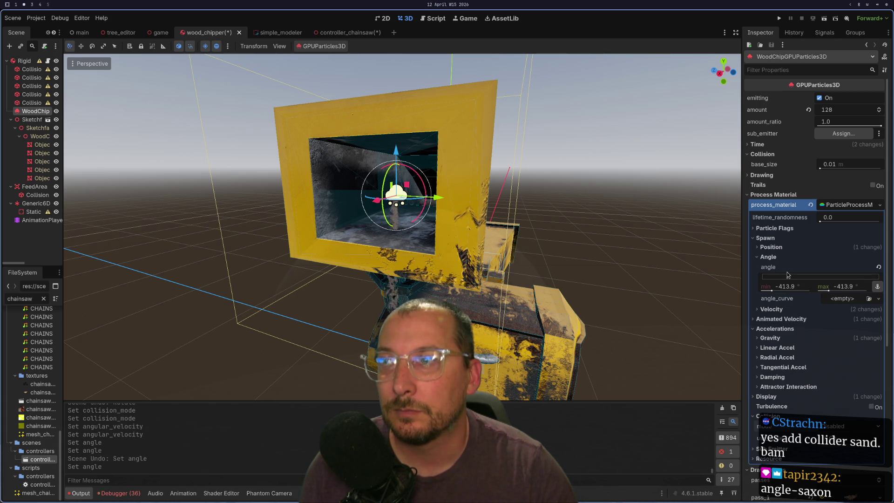
{"action": "left_click", "coordinate": [878, 267]}
{"action": "left_click", "coordinate": [370, 32]}
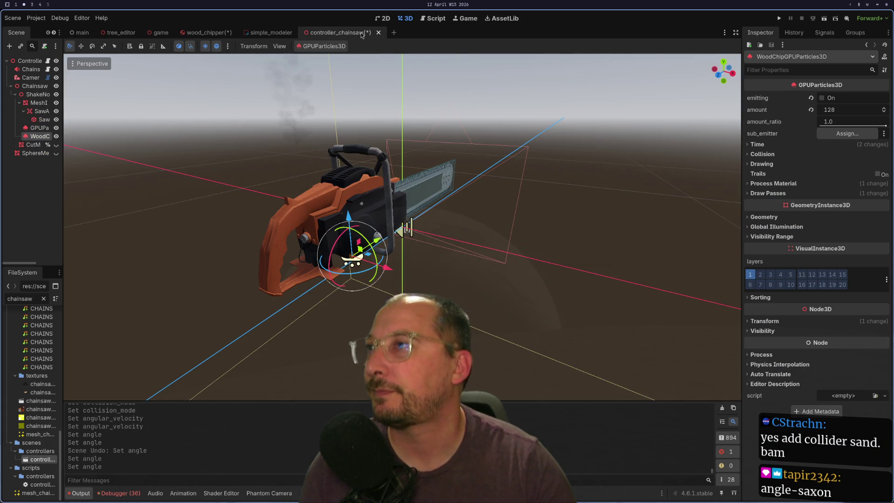
Turn on the chainsaw's particle emission and expand its ParticleProcessMaterial
{"action": "left_click", "coordinate": [822, 97]}
{"action": "left_click_drag", "start_coordinate": [354, 242], "coordinate": [439, 264]}
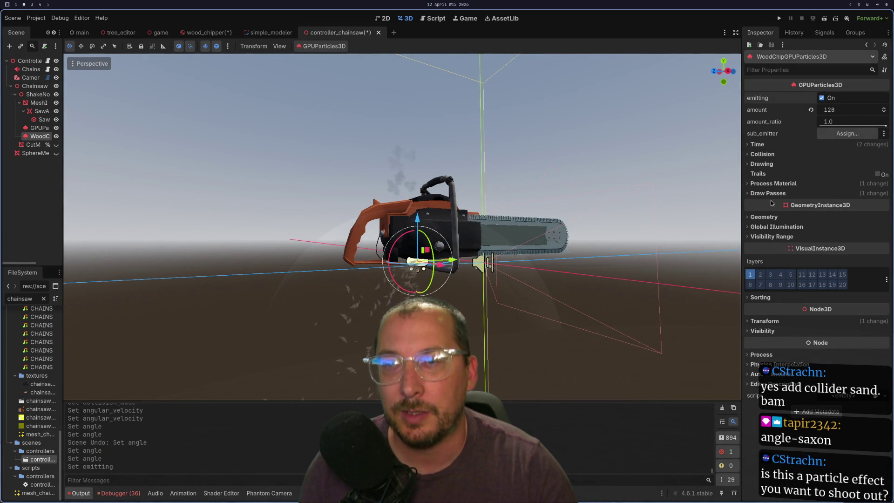
{"action": "left_click", "coordinate": [777, 185]}
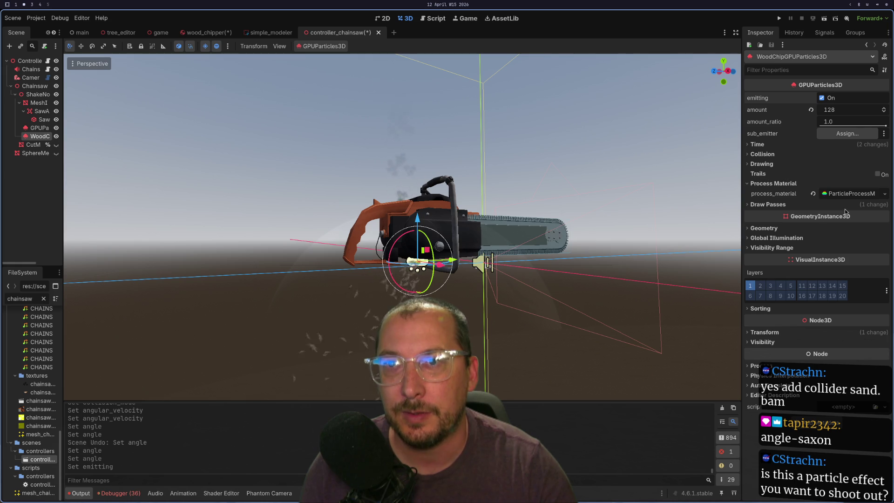
{"action": "left_click", "coordinate": [845, 195]}
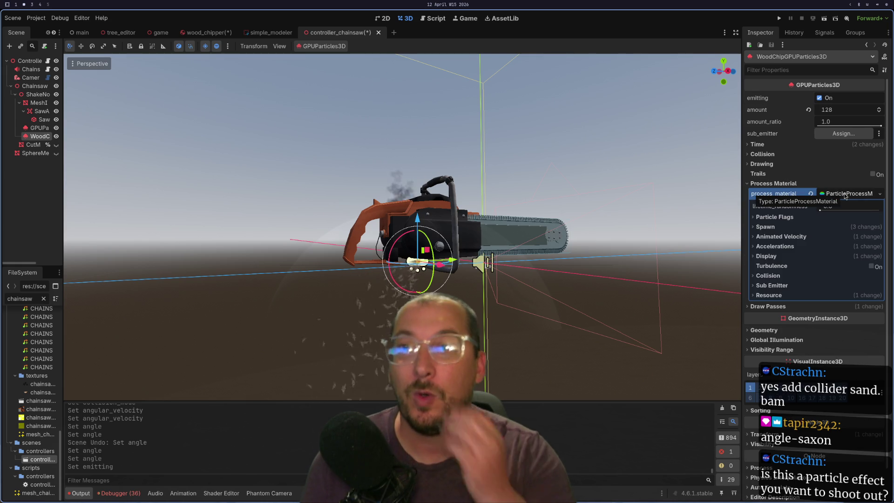
Review the chainsaw's Spawn Position, Angle and Velocity settings, then return to wood_chipper
{"action": "left_click", "coordinate": [773, 228]}
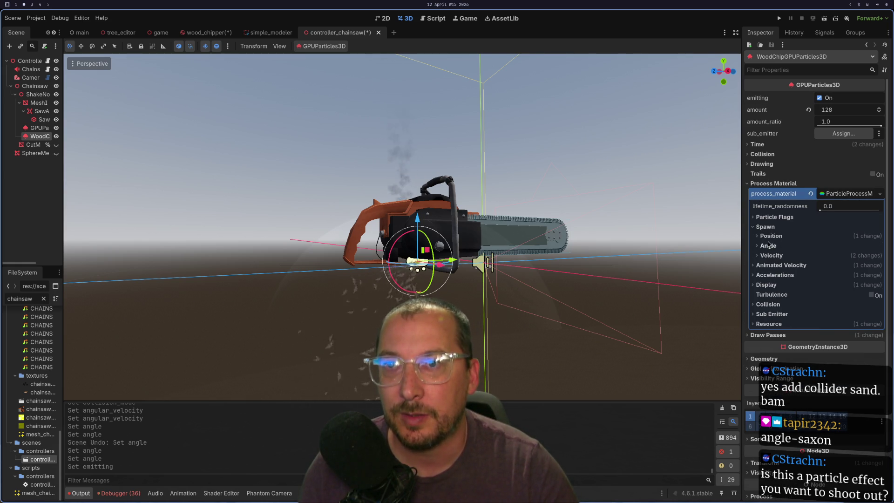
{"action": "left_click", "coordinate": [773, 237]}
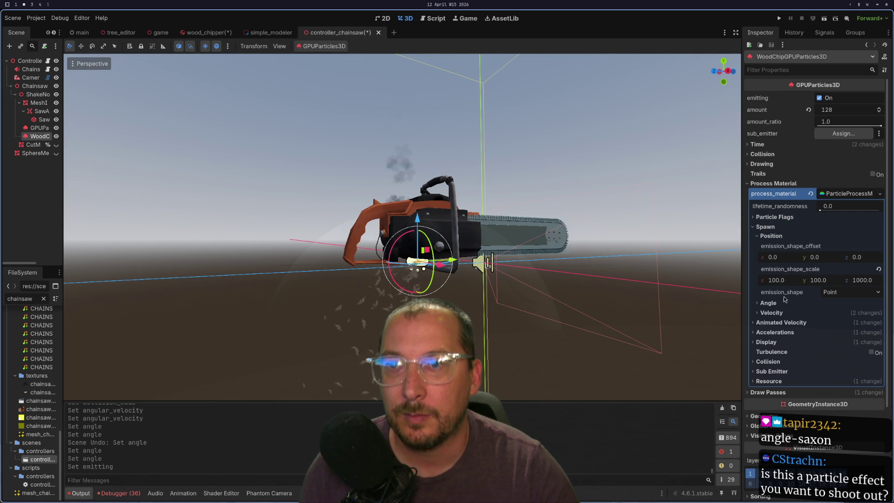
{"action": "left_click", "coordinate": [769, 303]}
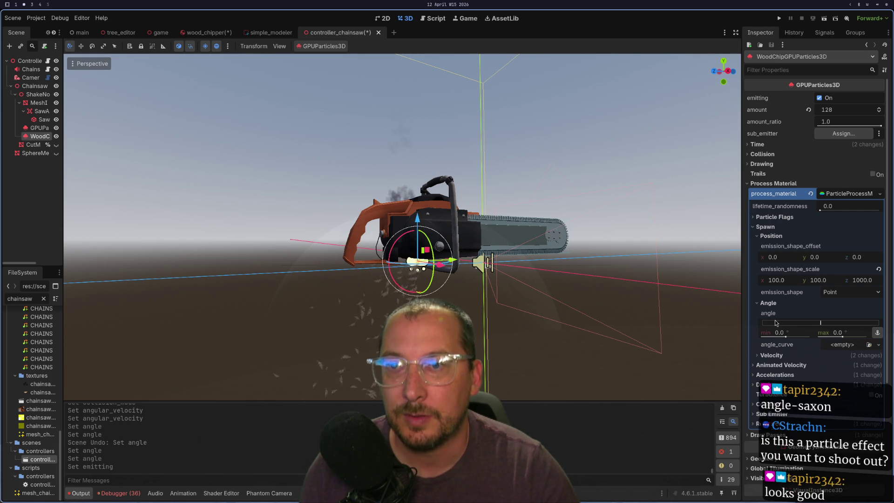
{"action": "left_click", "coordinate": [773, 355]}
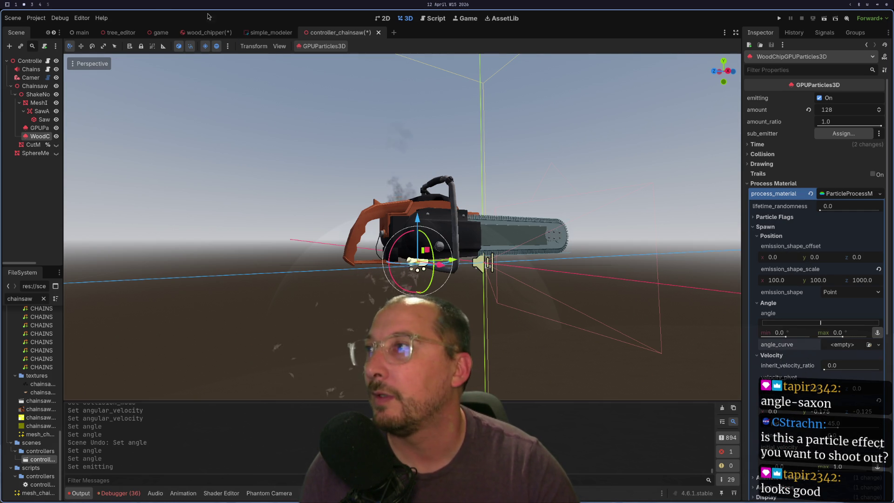
{"action": "left_click", "coordinate": [216, 32]}
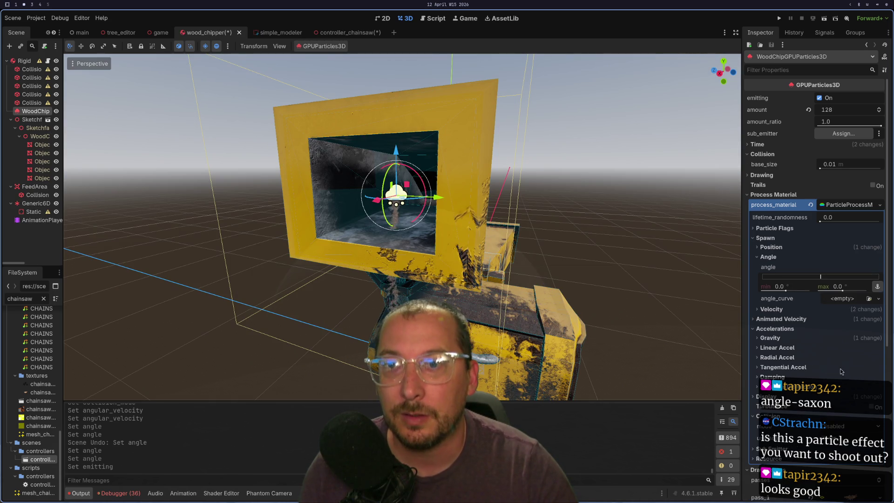
Point the chipper particles' velocity direction down to y -1.895 and compare with the chainsaw scene
{"action": "left_click", "coordinate": [766, 310]}
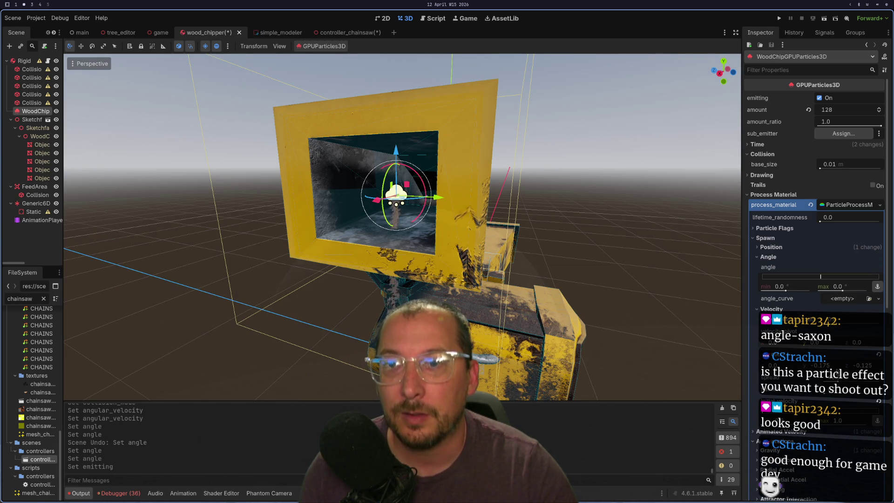
{"action": "right_click", "coordinate": [851, 208]}
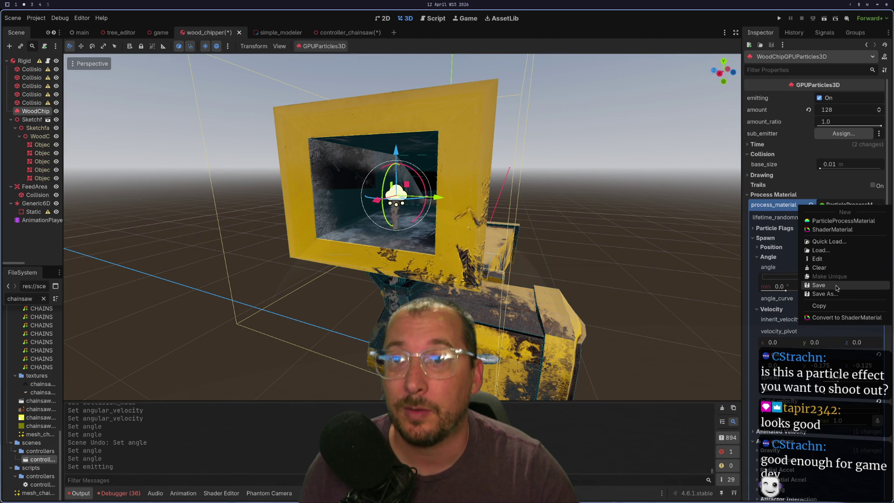
{"action": "left_click", "coordinate": [768, 215]}
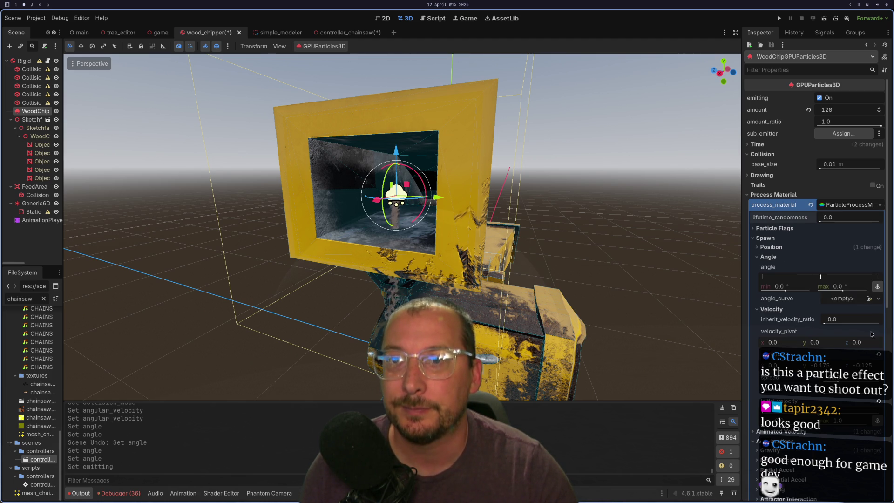
{"action": "left_click_drag", "start_coordinate": [837, 365], "coordinate": [836, 366]}
{"action": "mouse_move", "coordinate": [716, 360]}
{"action": "left_mouse_down"}
{"action": "mouse_move", "coordinate": [543, 332]}
{"action": "mouse_move", "coordinate": [583, 362]}
{"action": "mouse_move", "coordinate": [556, 311]}
{"action": "left_mouse_up"}
{"action": "scroll", "coordinate": [556, 310], "scroll_direction": "down", "scroll_amount": 2}
{"action": "scroll", "coordinate": [556, 310], "scroll_direction": "up", "scroll_amount": 3}
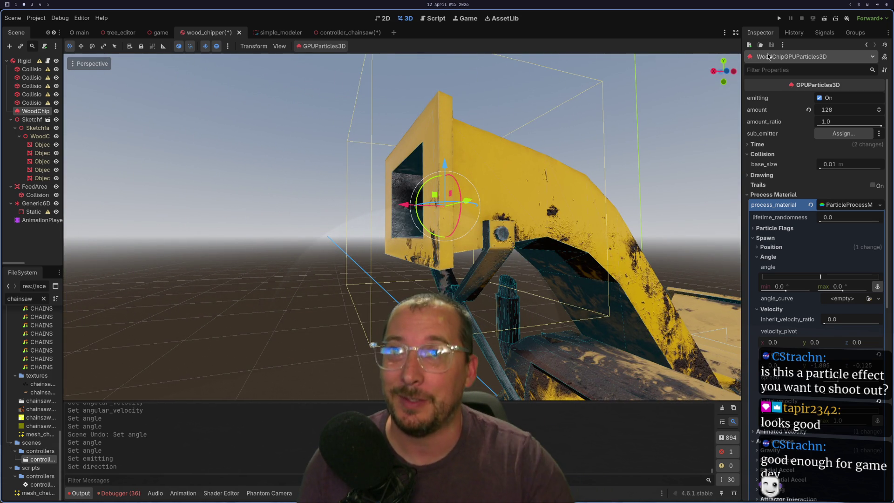
{"action": "left_click", "coordinate": [325, 32]}
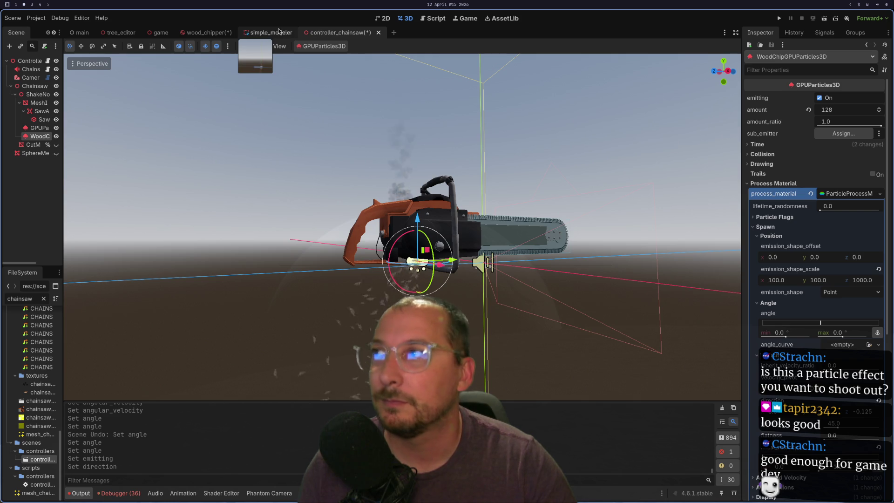
{"action": "left_click", "coordinate": [214, 30]}
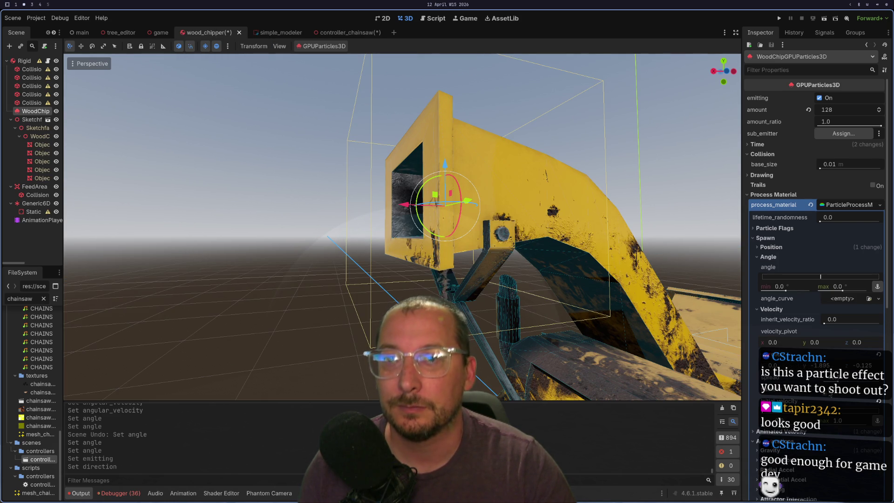
Set velocity direction y to -2.1 and z to 0.01, and widen spread to 76.698
{"action": "left_click_drag", "start_coordinate": [822, 366], "coordinate": [813, 365]}
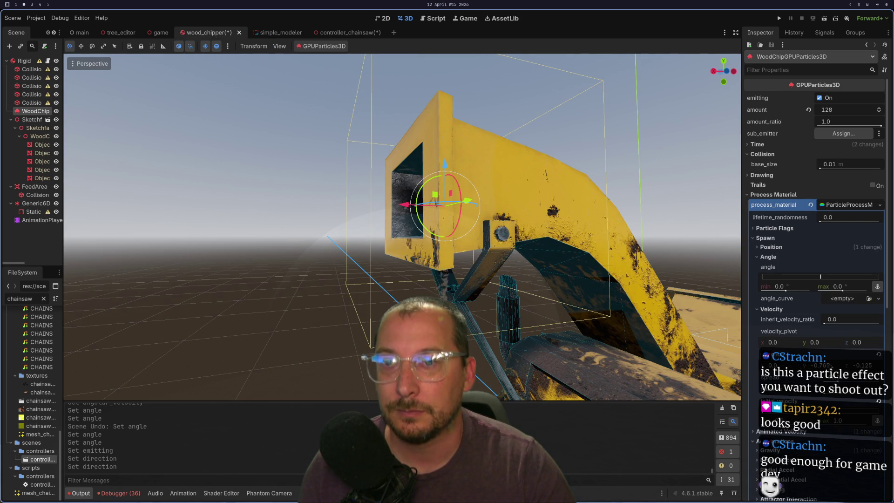
{"action": "left_click_drag", "start_coordinate": [857, 365], "coordinate": [861, 365]}
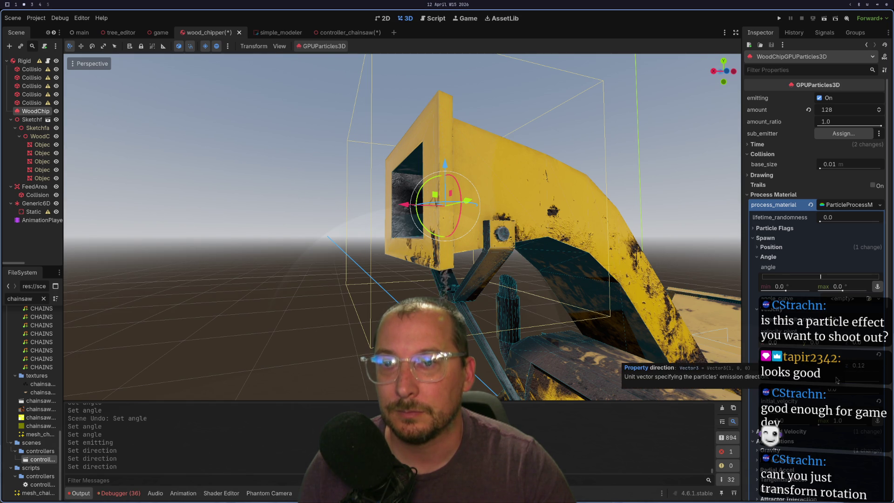
{"action": "mouse_move", "coordinate": [838, 382]}
{"action": "left_mouse_down"}
{"action": "mouse_move", "coordinate": [848, 382]}
{"action": "mouse_move", "coordinate": [818, 381]}
{"action": "left_mouse_up"}
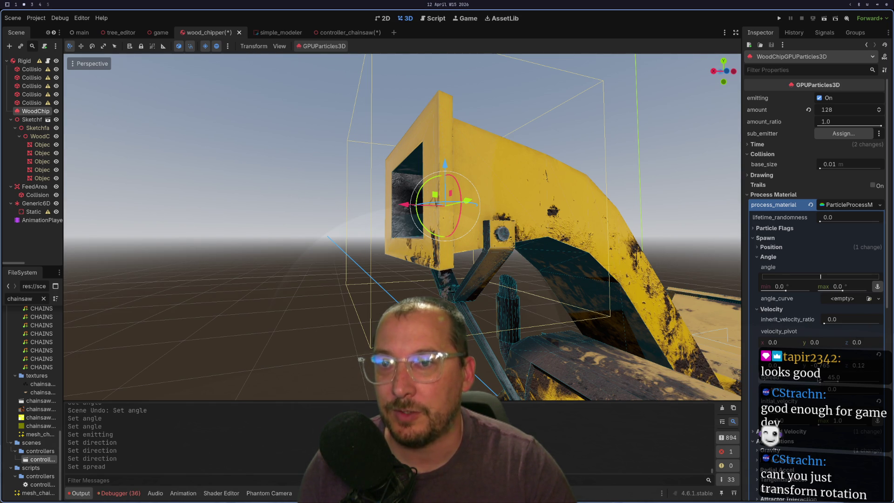
{"action": "scroll", "coordinate": [549, 317], "scroll_direction": "up", "scroll_amount": 3}
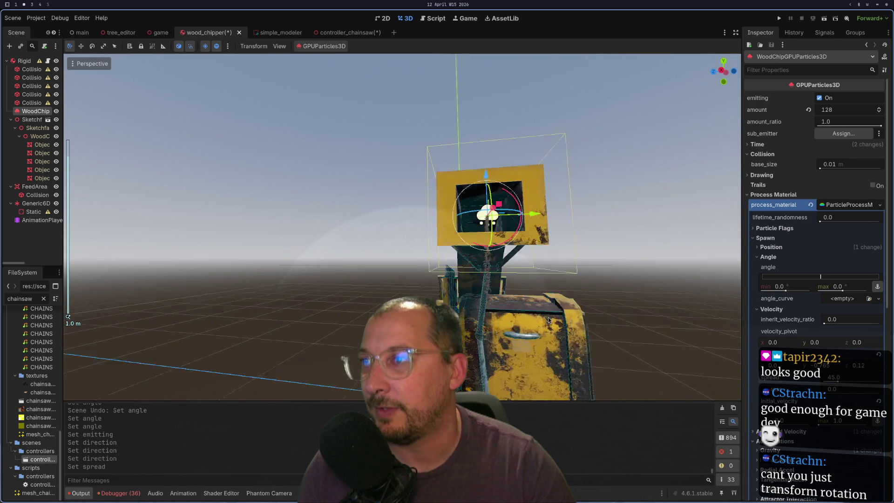
{"action": "left_click_drag", "start_coordinate": [549, 317], "coordinate": [490, 347]}
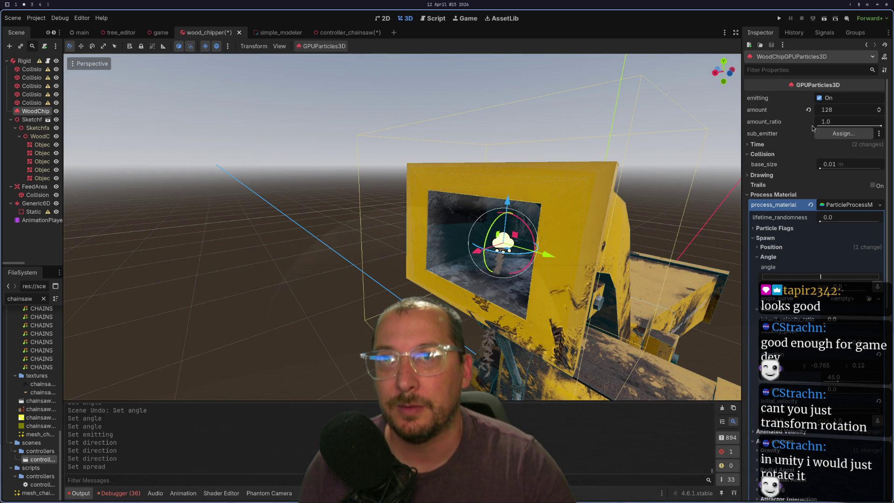
{"action": "left_click", "coordinate": [340, 32]}
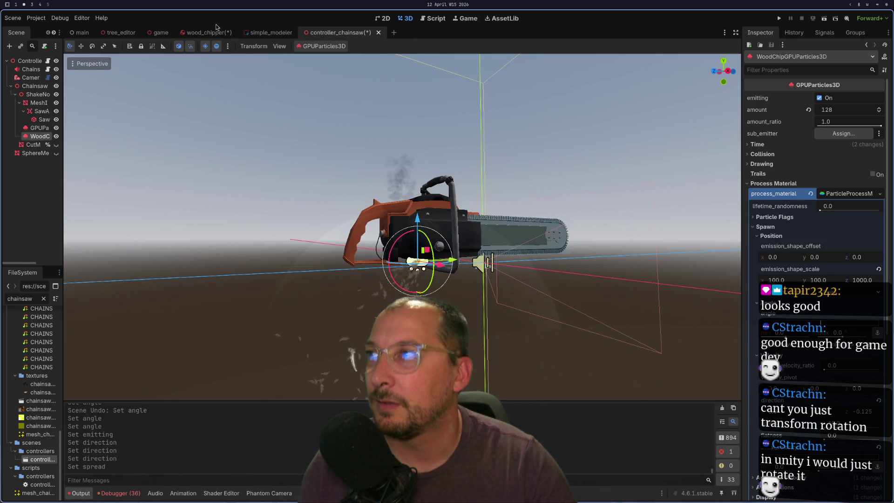
{"action": "mouse_move", "coordinate": [209, 35]}
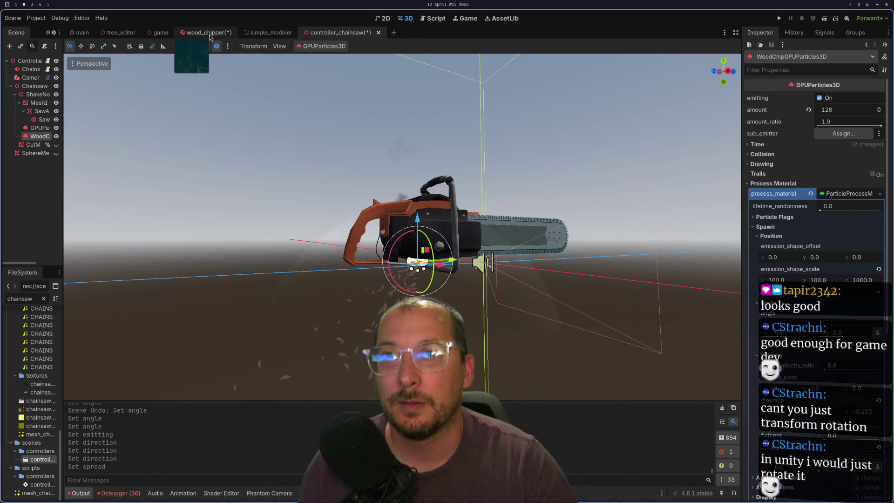
{"action": "left_click", "coordinate": [208, 34]}
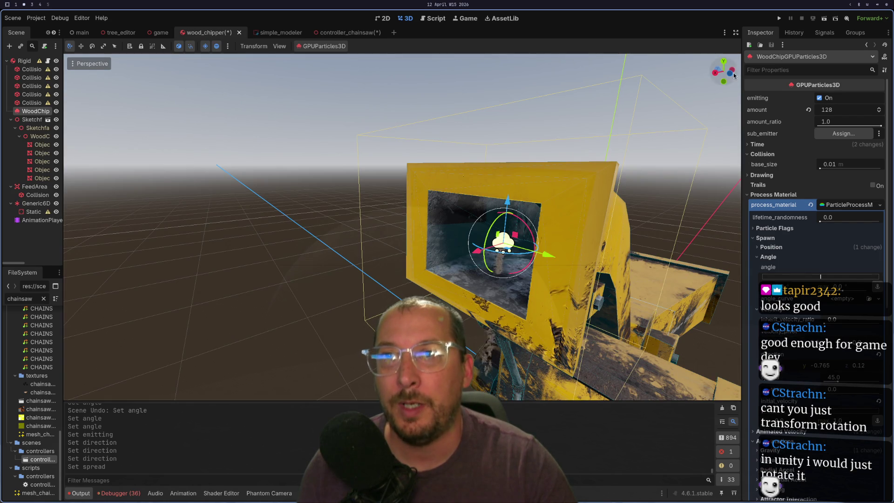
{"action": "scroll", "coordinate": [770, 200], "scroll_direction": "down", "scroll_amount": 5}
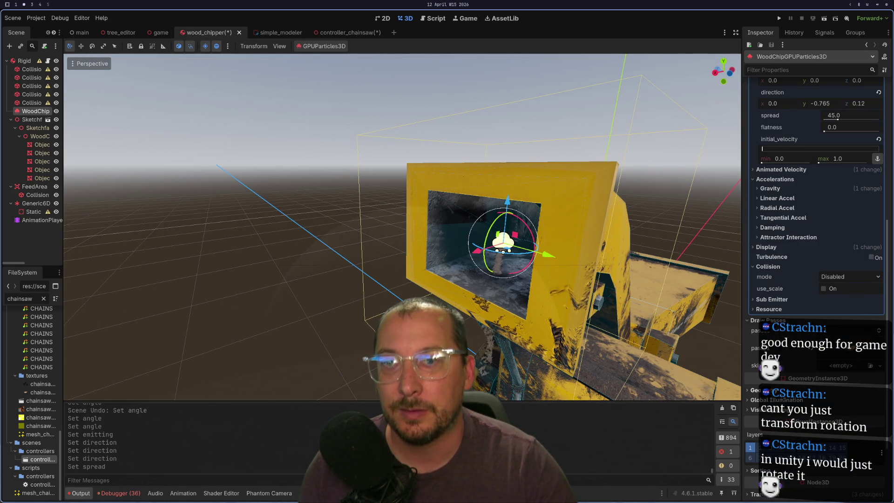
{"action": "left_click", "coordinate": [771, 248]}
{"action": "left_click", "coordinate": [759, 257]}
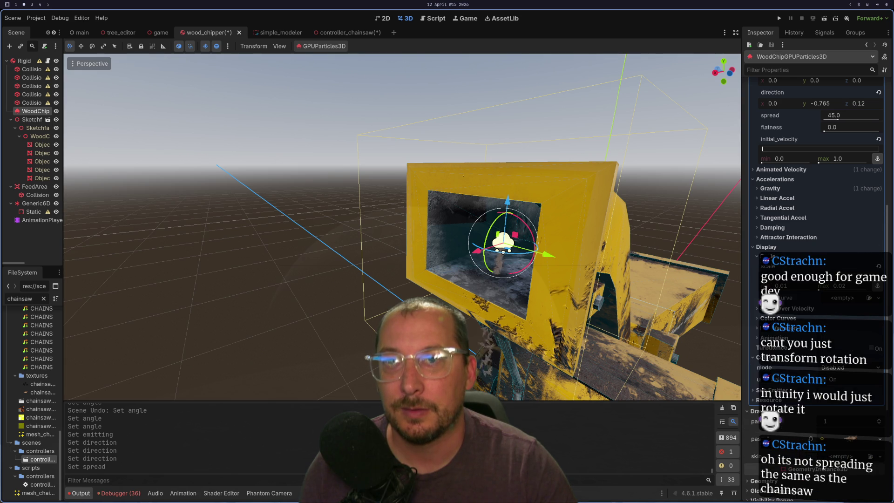
{"action": "left_click_drag", "start_coordinate": [764, 276], "coordinate": [838, 276]}
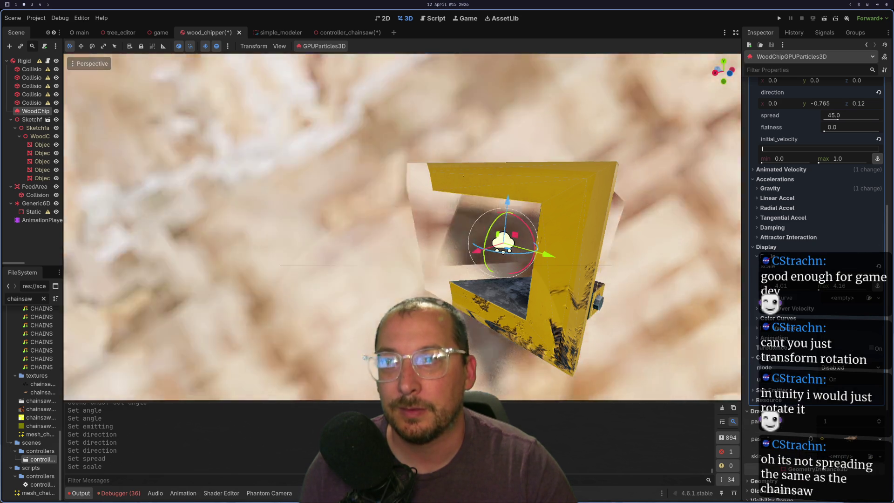
{"action": "scroll", "coordinate": [633, 292], "scroll_direction": "down", "scroll_amount": 5}
{"action": "key", "text": "ctrl+z"}
{"action": "scroll", "coordinate": [514, 230], "scroll_direction": "up", "scroll_amount": 3}
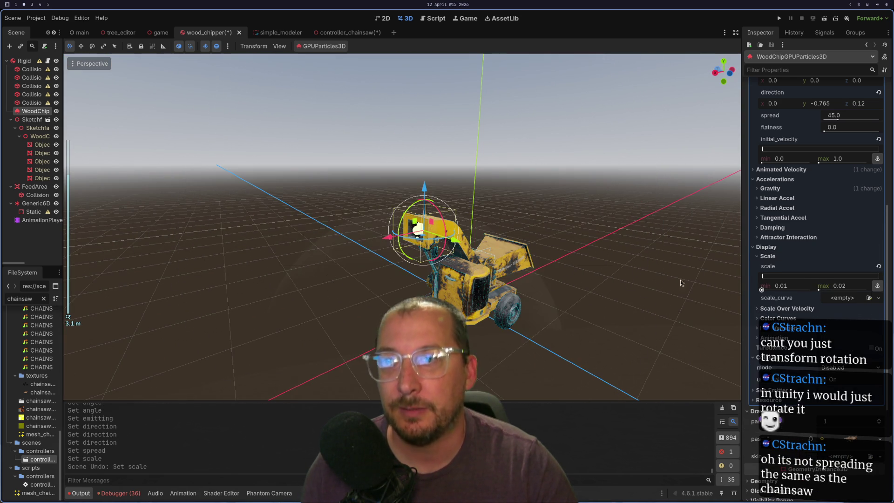
{"action": "scroll", "coordinate": [513, 230], "scroll_direction": "up", "scroll_amount": 3}
{"action": "mouse_move", "coordinate": [513, 230]}
{"action": "left_mouse_down"}
{"action": "mouse_move", "coordinate": [507, 218]}
{"action": "mouse_move", "coordinate": [498, 231]}
{"action": "mouse_move", "coordinate": [470, 224]}
{"action": "left_mouse_up"}
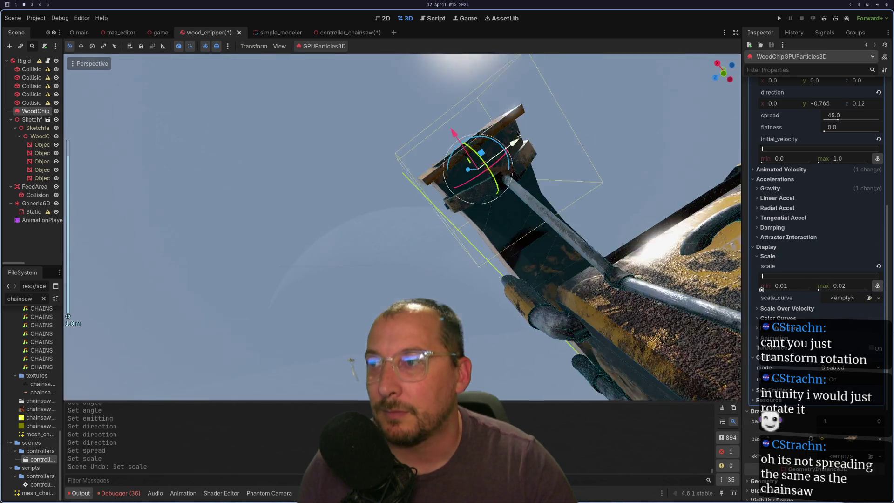
{"action": "scroll", "coordinate": [499, 232], "scroll_direction": "up", "scroll_amount": 5}
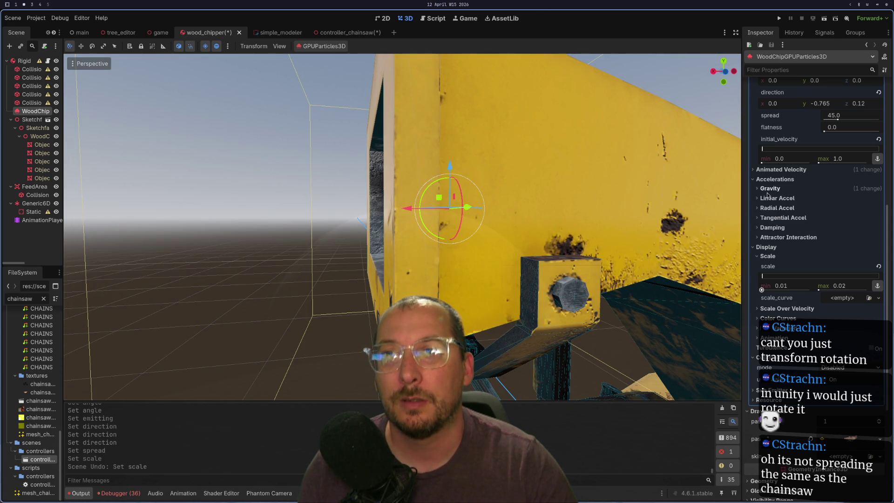
{"action": "left_click", "coordinate": [769, 188]}
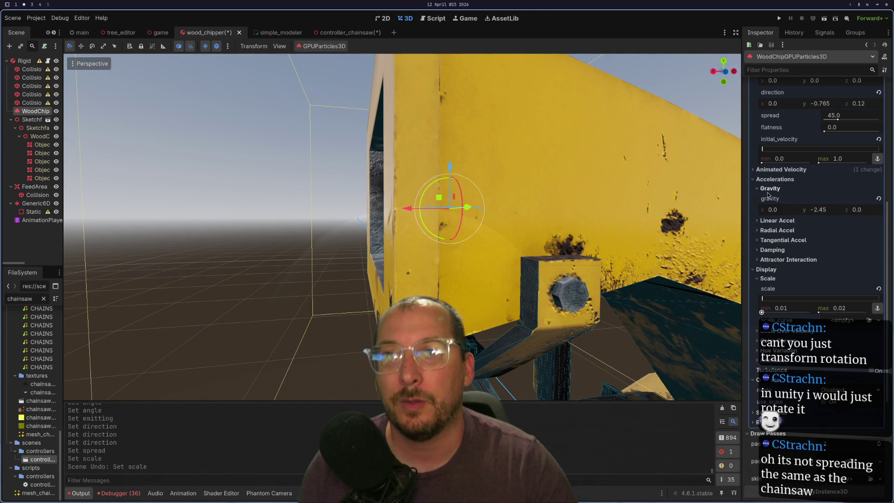
{"action": "scroll", "coordinate": [807, 205], "scroll_direction": "up", "scroll_amount": 3}
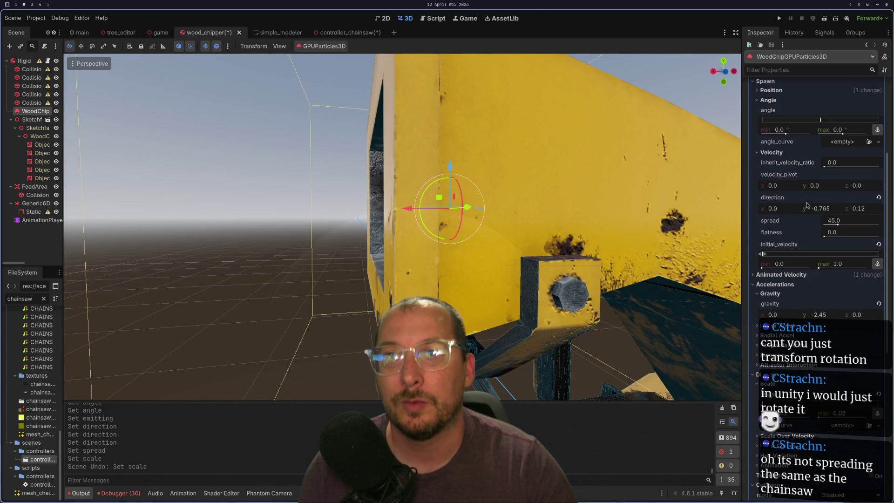
{"action": "left_click", "coordinate": [834, 209]}
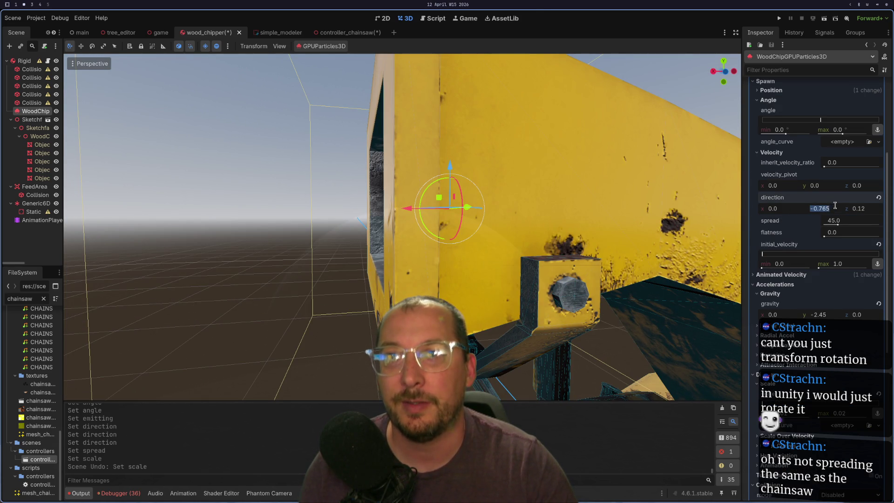
{"action": "left_click", "coordinate": [879, 198]}
{"action": "key", "text": "ctrl+z"}
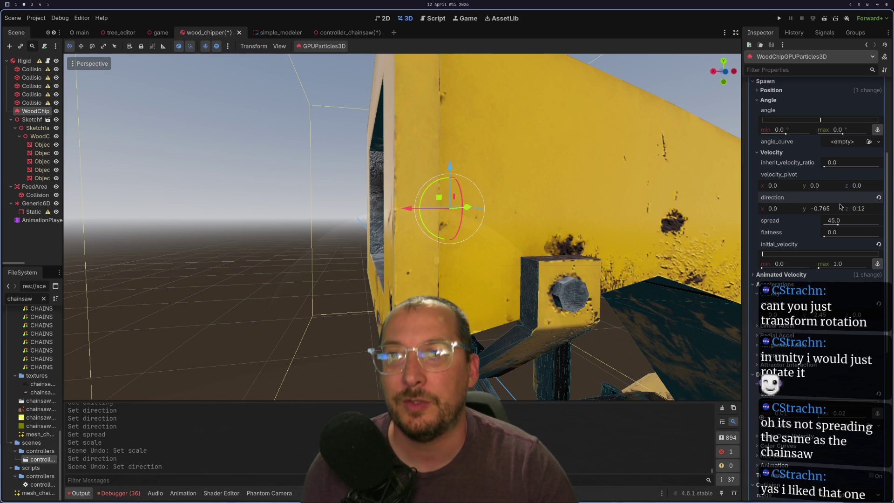
{"action": "scroll", "coordinate": [560, 257], "scroll_direction": "down", "scroll_amount": 8}
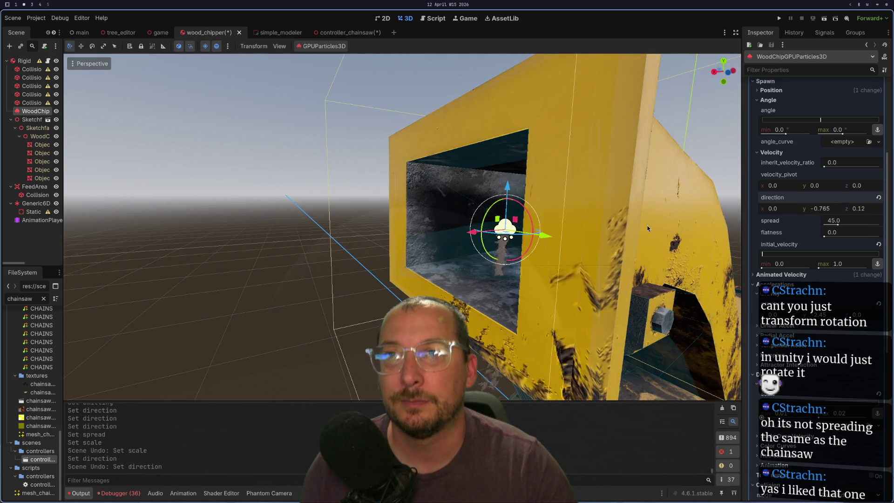
{"action": "scroll", "coordinate": [793, 172], "scroll_direction": "up", "scroll_amount": 2}
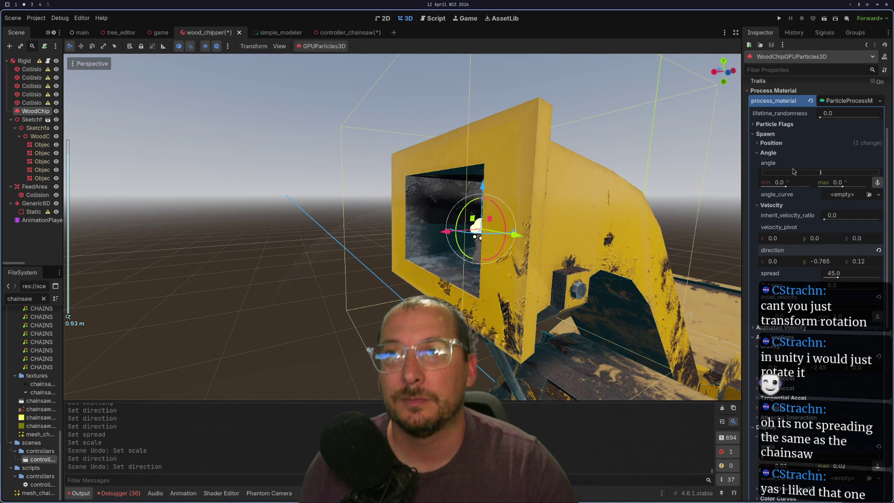
Check the particle flags and spawn position, then restart the chip emission to preview it
{"action": "left_click", "coordinate": [776, 124]}
{"action": "left_click", "coordinate": [775, 125]}
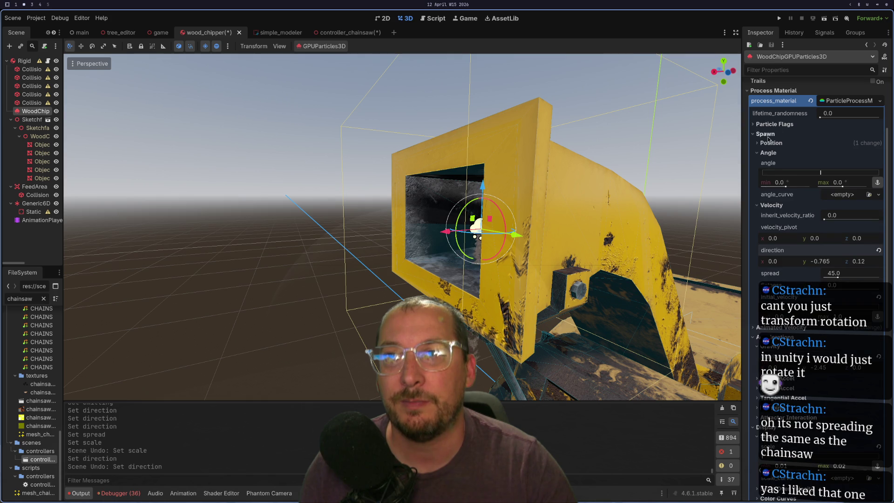
{"action": "left_click", "coordinate": [767, 144]}
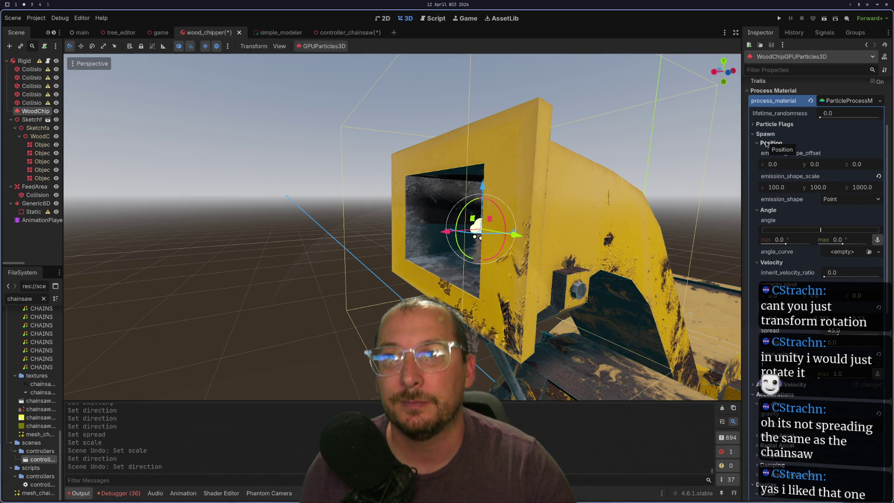
{"action": "left_click", "coordinate": [767, 144]}
{"action": "scroll", "coordinate": [779, 104], "scroll_direction": "up", "scroll_amount": 3}
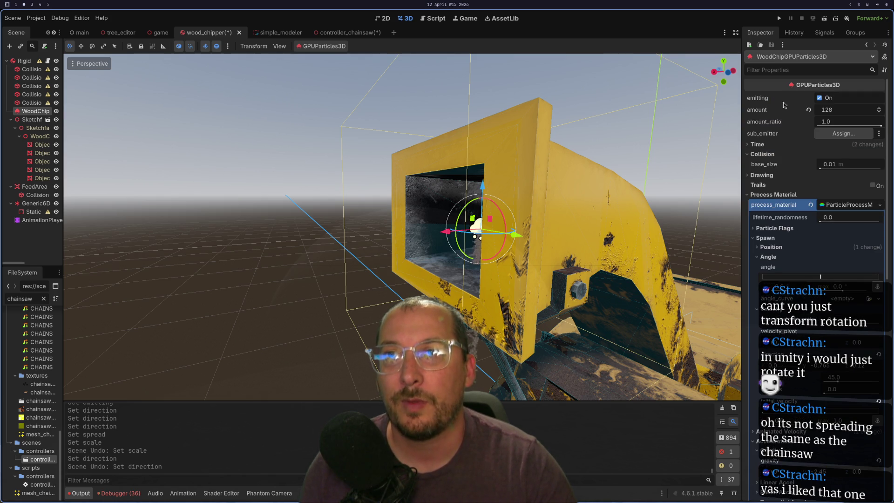
{"action": "left_click", "coordinate": [819, 98]}
{"action": "left_click", "coordinate": [819, 98]}
{"action": "left_click", "coordinate": [819, 99]}
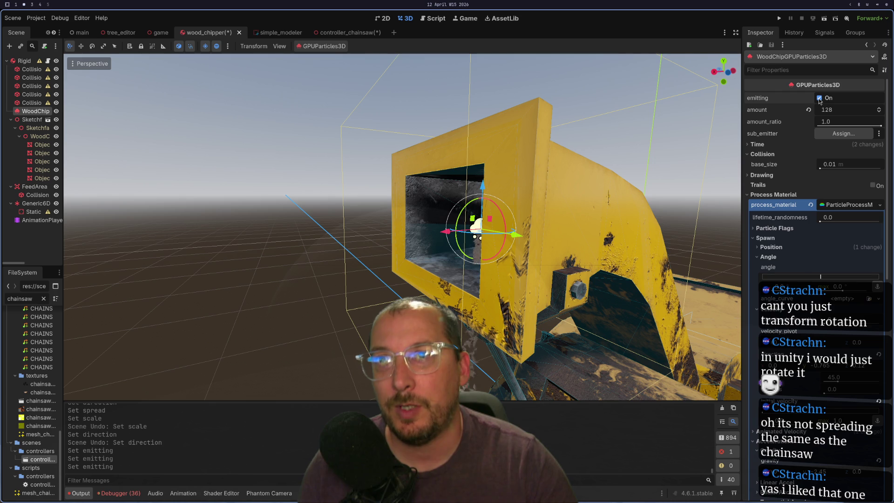
Change the chip velocity direction to (0, -3.015, 2.105) for a steeper, forward spray
{"action": "scroll", "coordinate": [803, 141], "scroll_direction": "down", "scroll_amount": 2}
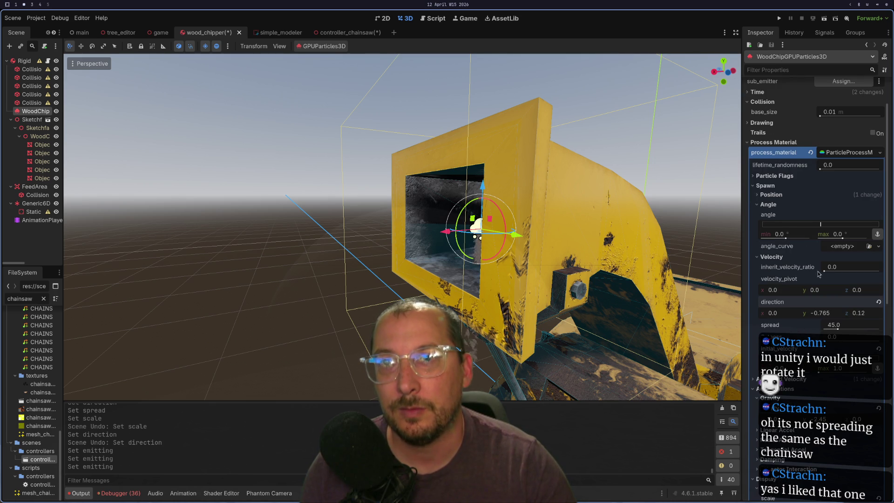
{"action": "left_click_drag", "start_coordinate": [835, 316], "coordinate": [815, 317]}
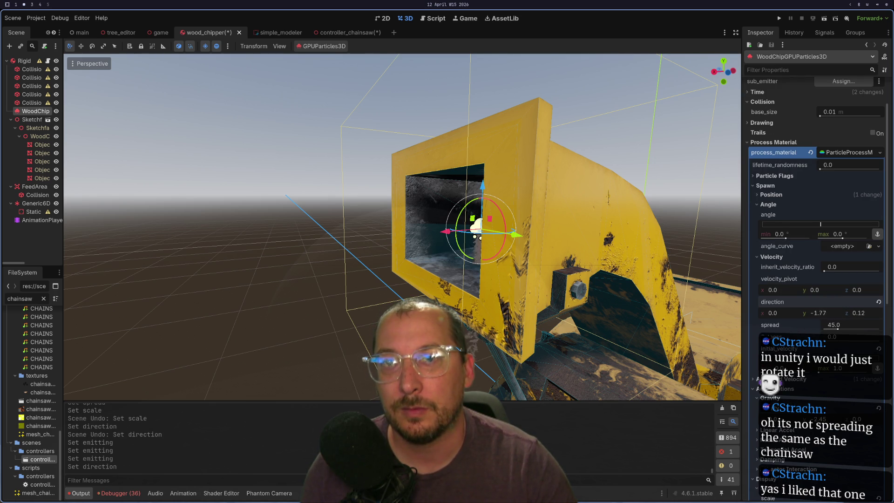
{"action": "scroll", "coordinate": [841, 129], "scroll_direction": "up", "scroll_amount": 2}
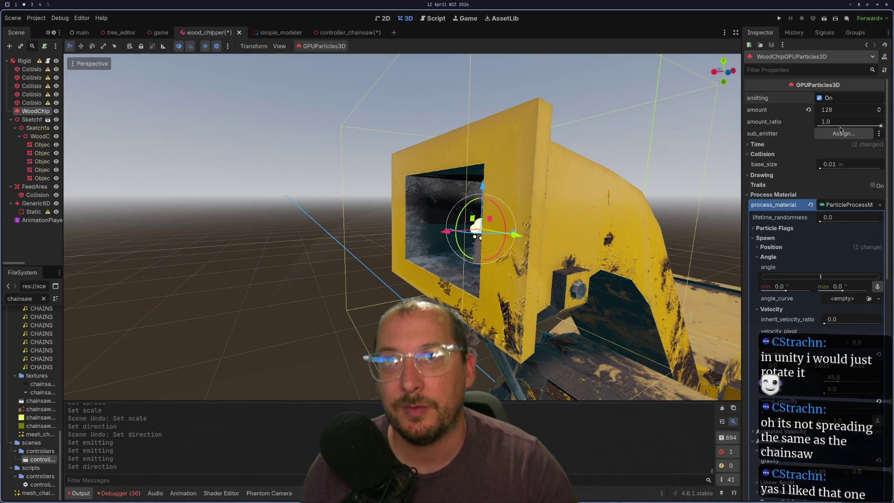
{"action": "left_click", "coordinate": [827, 98]}
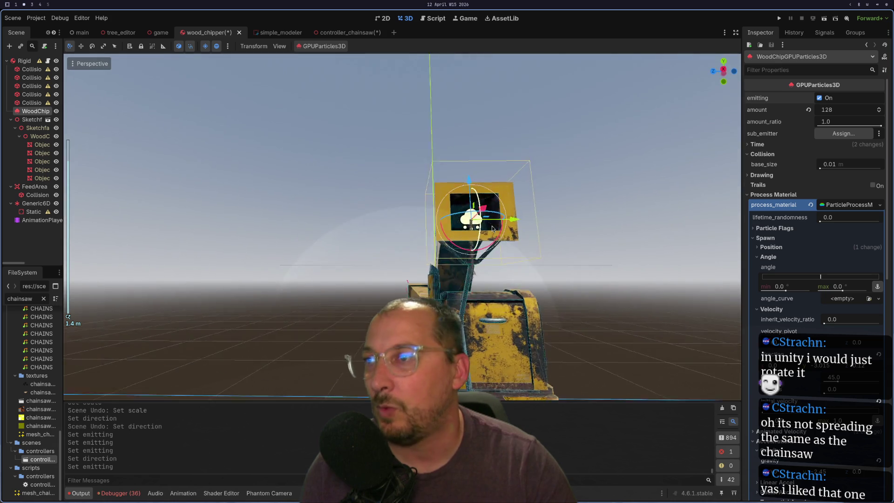
{"action": "mouse_move", "coordinate": [476, 249]}
{"action": "left_mouse_down"}
{"action": "mouse_move", "coordinate": [497, 248]}
{"action": "mouse_move", "coordinate": [400, 249]}
{"action": "mouse_move", "coordinate": [440, 253]}
{"action": "left_mouse_up"}
{"action": "scroll", "coordinate": [477, 250], "scroll_direction": "up", "scroll_amount": 3}
{"action": "scroll", "coordinate": [440, 250], "scroll_direction": "up", "scroll_amount": 3}
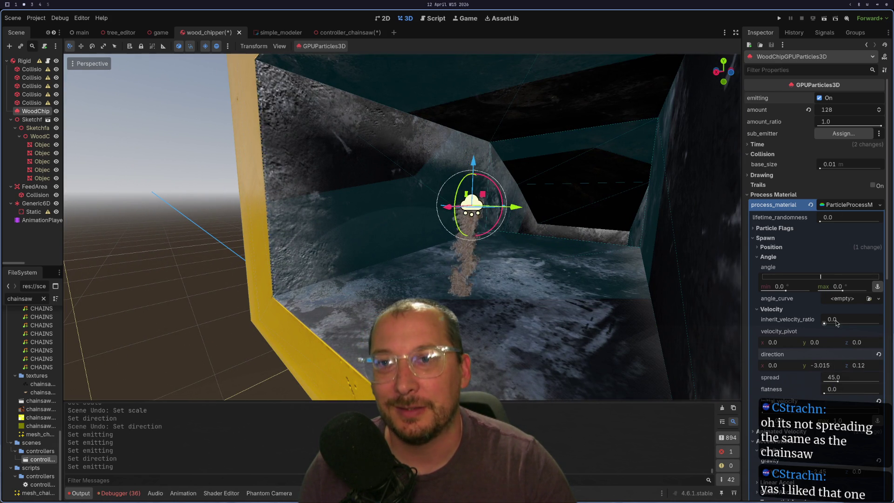
{"action": "left_click_drag", "start_coordinate": [861, 366], "coordinate": [875, 365]}
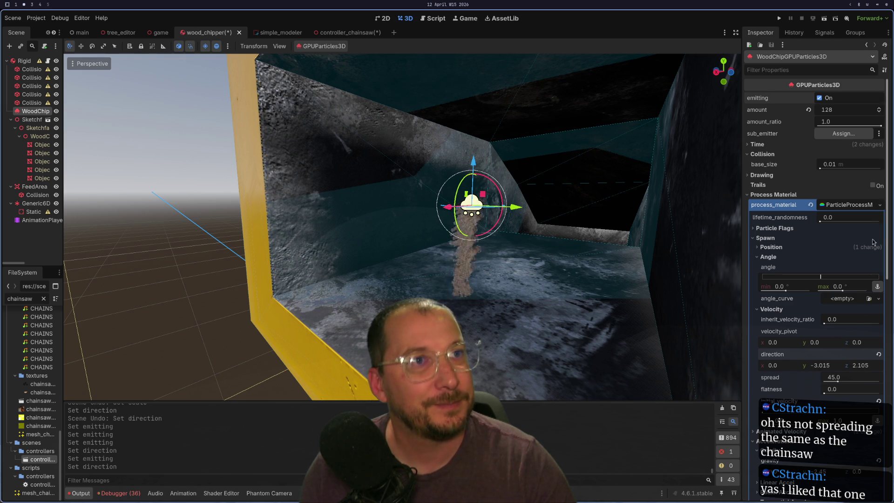
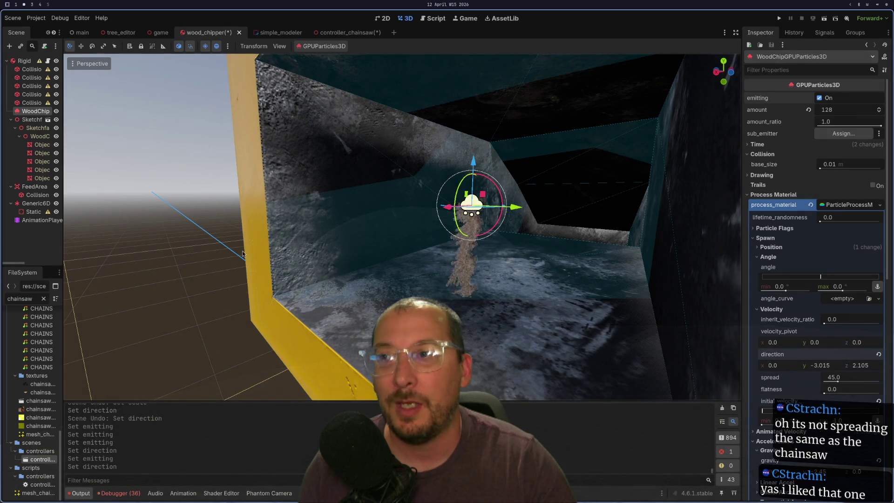
Undo the wood-chip emitter's last rotation and direction change
{"action": "scroll", "coordinate": [356, 263], "scroll_direction": "down", "scroll_amount": 5}
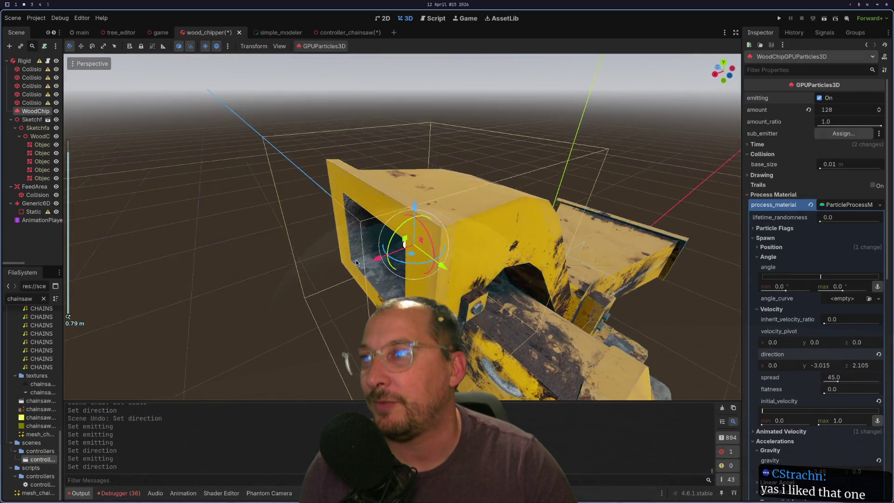
{"action": "mouse_move", "coordinate": [357, 263]}
{"action": "left_mouse_down"}
{"action": "mouse_move", "coordinate": [343, 235]}
{"action": "mouse_move", "coordinate": [398, 217]}
{"action": "mouse_move", "coordinate": [354, 259]}
{"action": "left_mouse_up"}
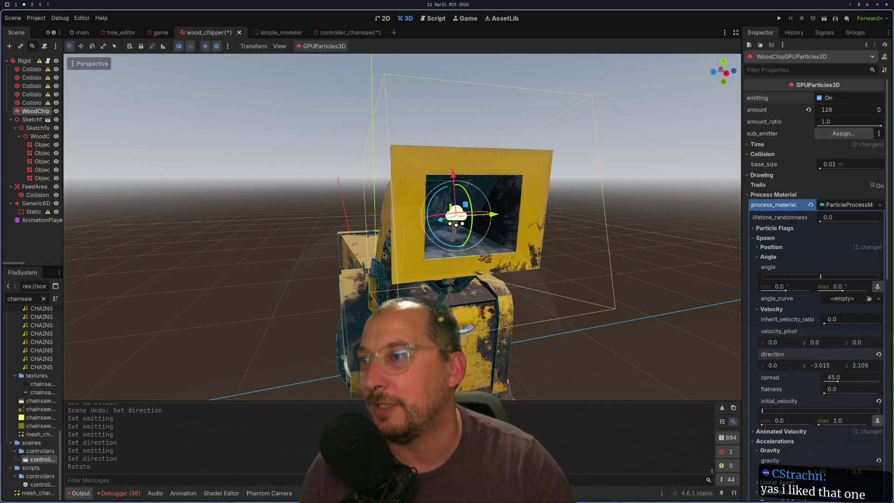
{"action": "scroll", "coordinate": [389, 259], "scroll_direction": "up", "scroll_amount": 5}
{"action": "key", "text": "ctrl+z"}
{"action": "key", "text": "ctrl+z"}
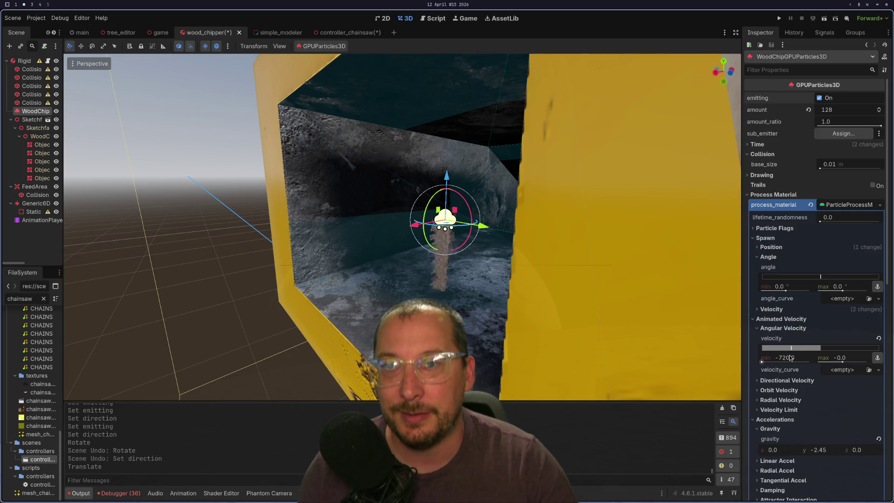
Try shifting the angular velocity range, then undo it to keep -720 to 0
{"action": "left_click_drag", "start_coordinate": [786, 348], "coordinate": [810, 347]}
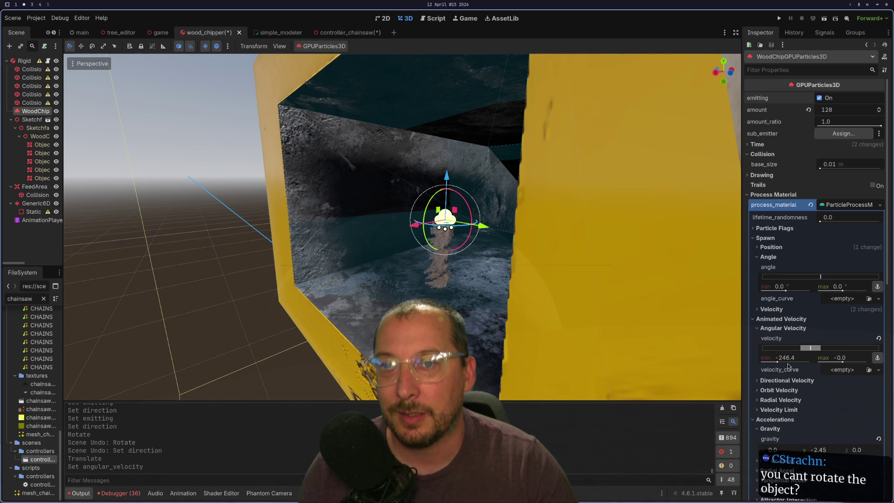
{"action": "left_click_drag", "start_coordinate": [811, 350], "coordinate": [820, 350]}
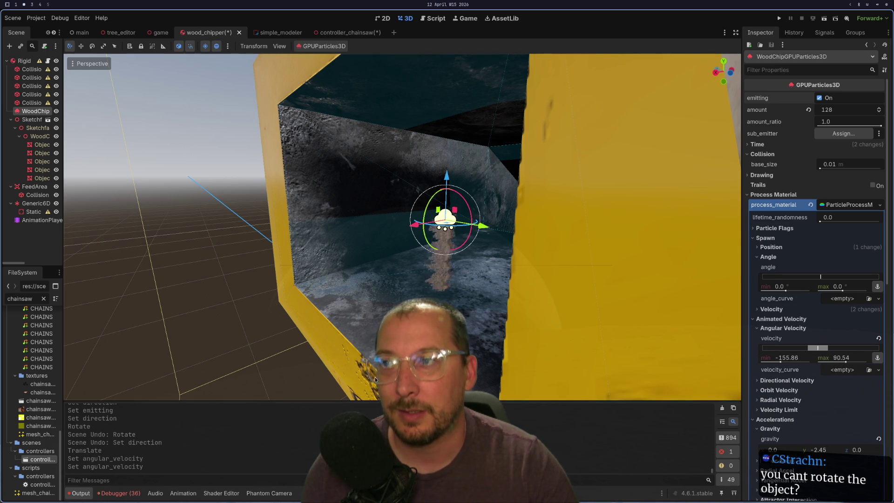
{"action": "scroll", "coordinate": [355, 269], "scroll_direction": "down", "scroll_amount": 10}
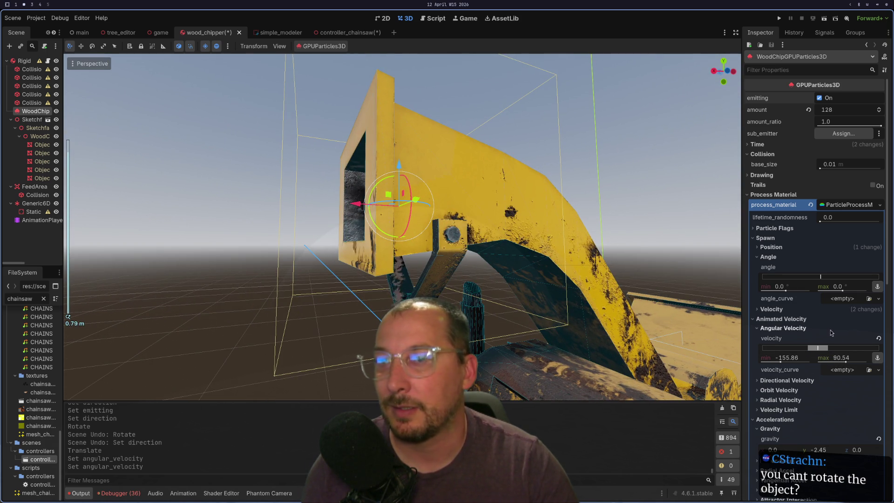
{"action": "key", "text": "ctrl+z"}
{"action": "key", "text": "ctrl+z"}
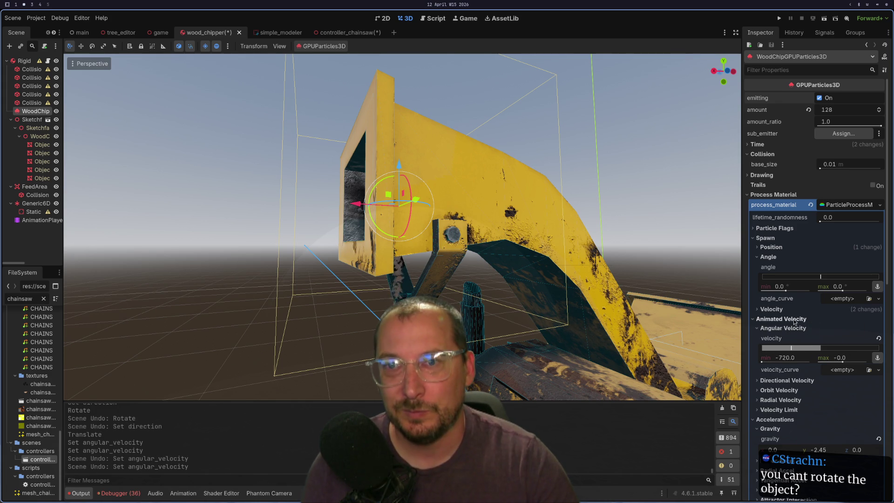
{"action": "right_click", "coordinate": [829, 203]}
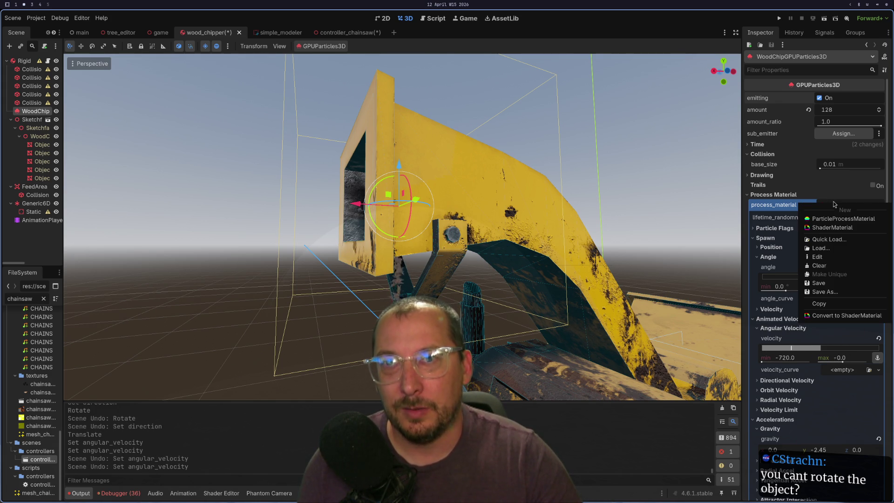
Copy and paste back the process material, then lower the spawn direction's y value
{"action": "left_click", "coordinate": [829, 308]}
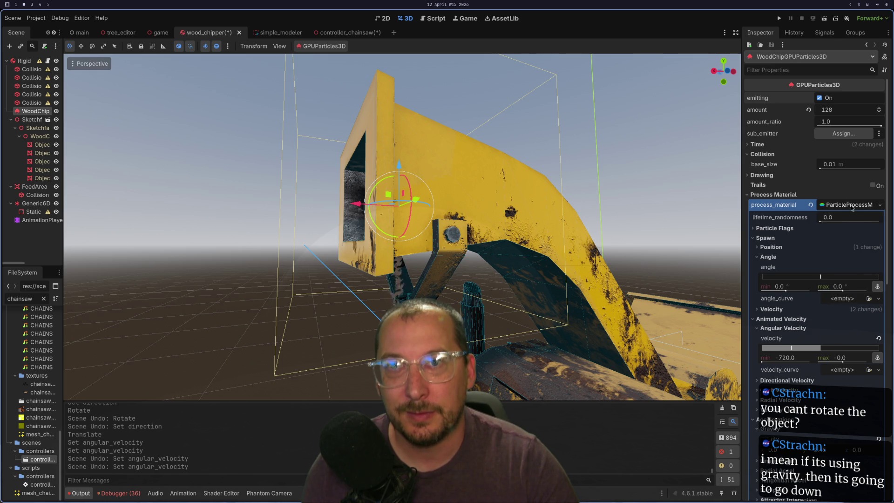
{"action": "right_click", "coordinate": [852, 208]}
{"action": "left_click", "coordinate": [829, 323]}
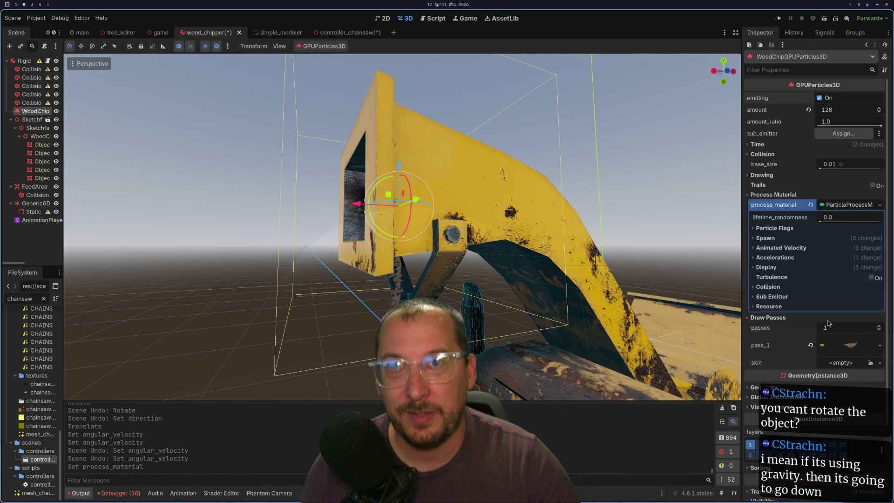
{"action": "left_click", "coordinate": [791, 248]}
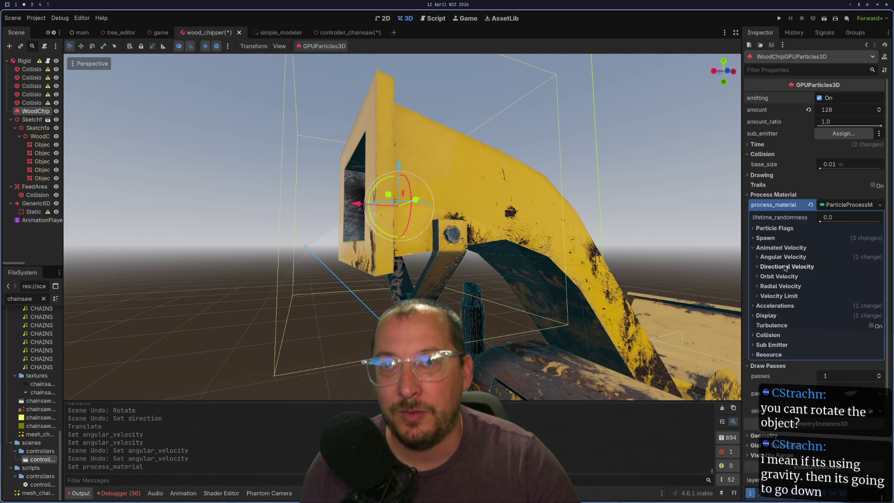
{"action": "left_click", "coordinate": [766, 238]}
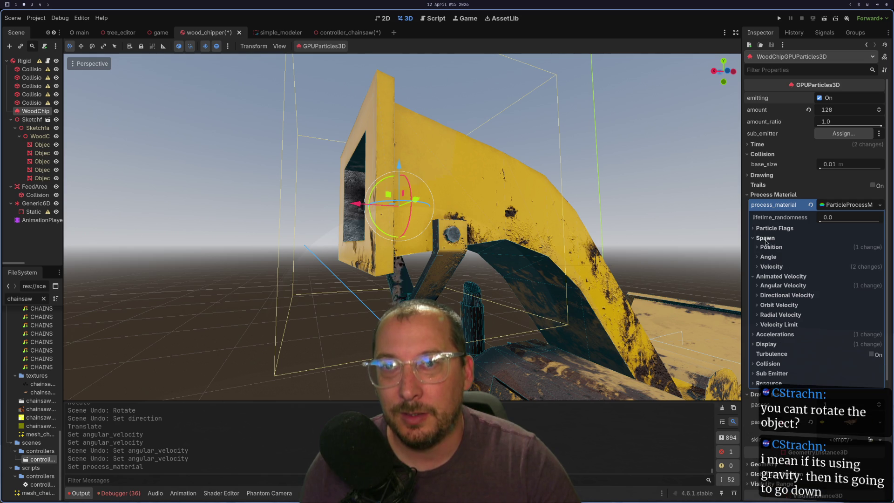
{"action": "left_click", "coordinate": [766, 267]}
{"action": "left_click_drag", "start_coordinate": [820, 326], "coordinate": [806, 326]}
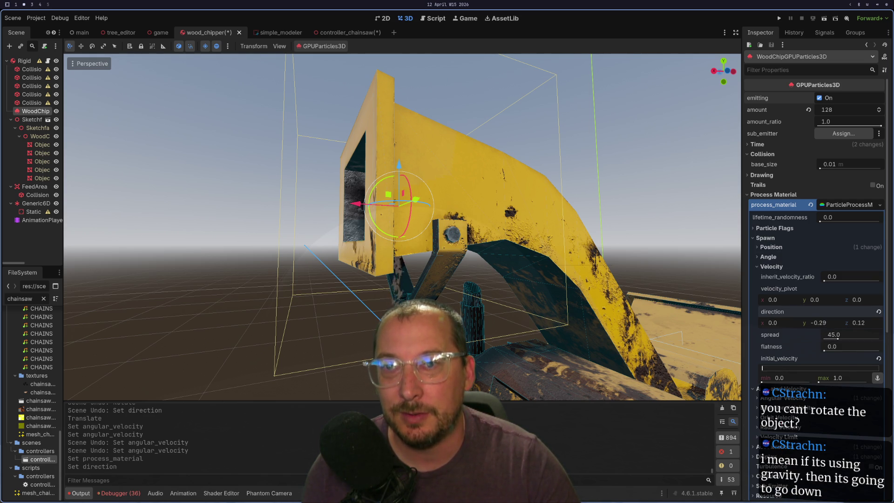
Move the GPUParticles3D emitter down inside the chipper's chute
{"action": "left_click_drag", "start_coordinate": [410, 312], "coordinate": [357, 314]}
{"action": "scroll", "coordinate": [368, 310], "scroll_direction": "up", "scroll_amount": 2}
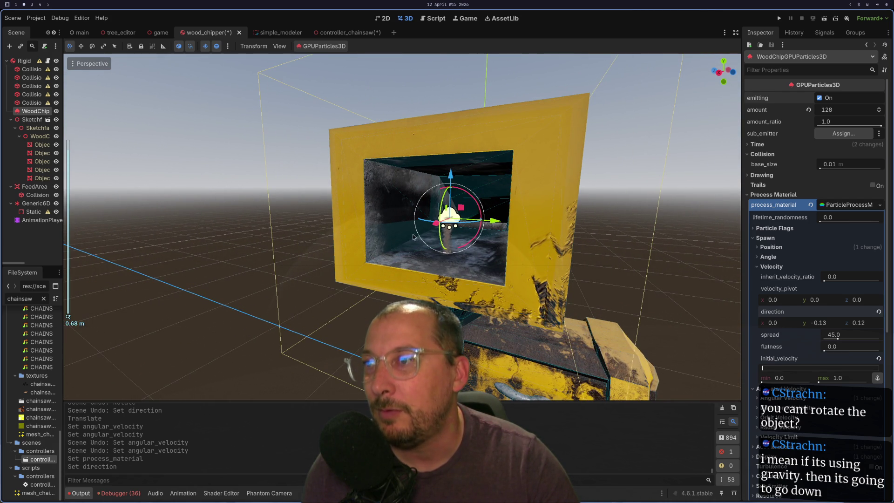
{"action": "mouse_move", "coordinate": [427, 227]}
{"action": "left_mouse_down"}
{"action": "mouse_move", "coordinate": [385, 248]}
{"action": "mouse_move", "coordinate": [359, 279]}
{"action": "left_mouse_up"}
{"action": "scroll", "coordinate": [385, 249], "scroll_direction": "down", "scroll_amount": 3}
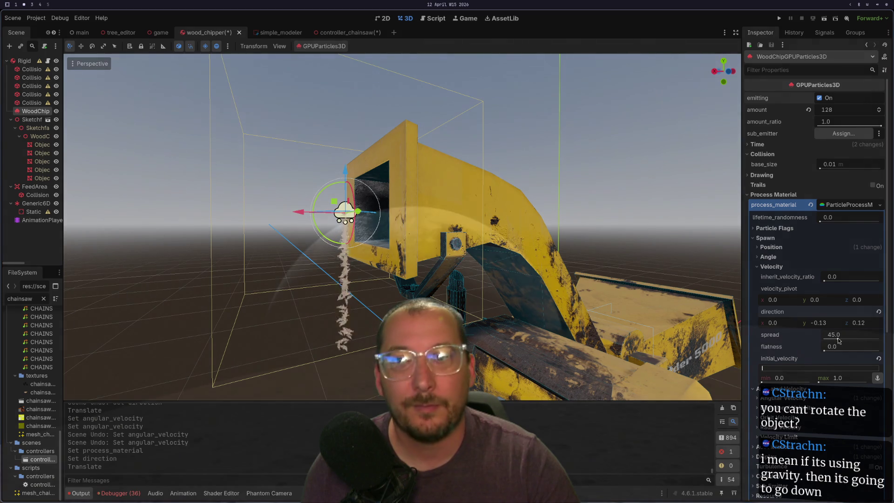
{"action": "scroll", "coordinate": [788, 348], "scroll_direction": "down", "scroll_amount": 2}
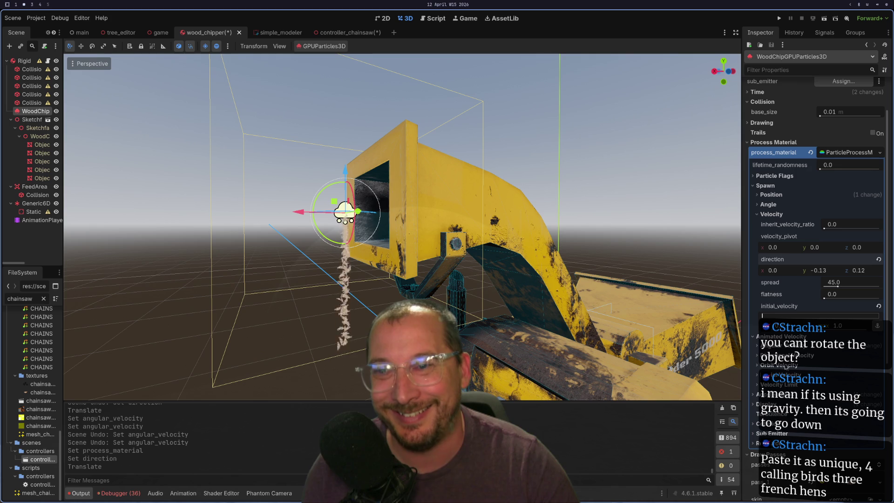
Review the Angular, Orbit and Animated Velocity, spawn Position and Angle settings
{"action": "left_click", "coordinate": [786, 347]}
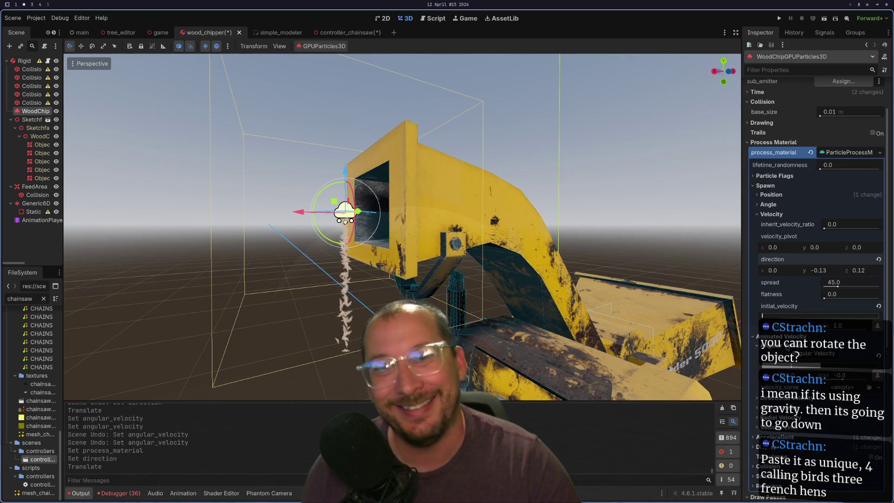
{"action": "left_click", "coordinate": [786, 347]}
{"action": "left_click", "coordinate": [779, 365]}
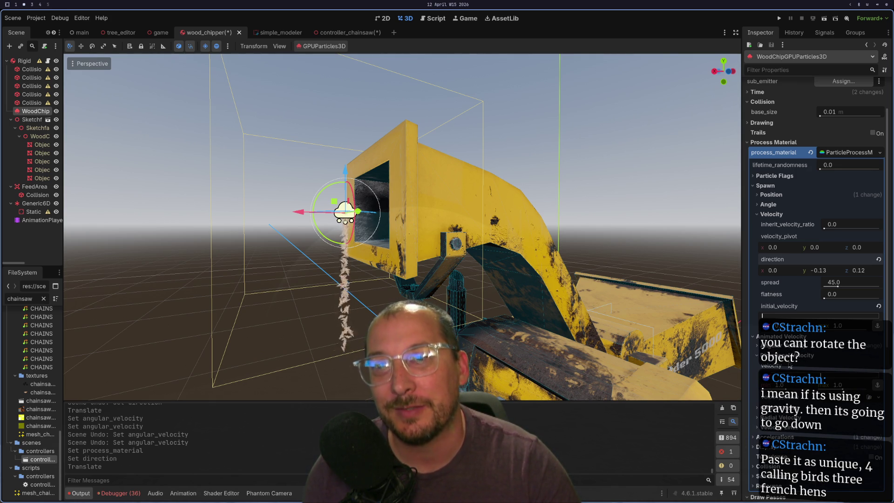
{"action": "left_click", "coordinate": [781, 336]}
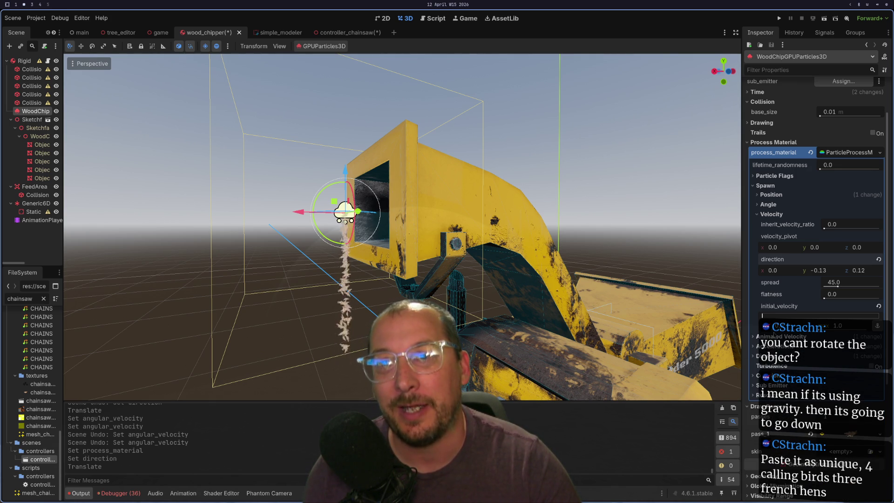
{"action": "left_click", "coordinate": [771, 195]}
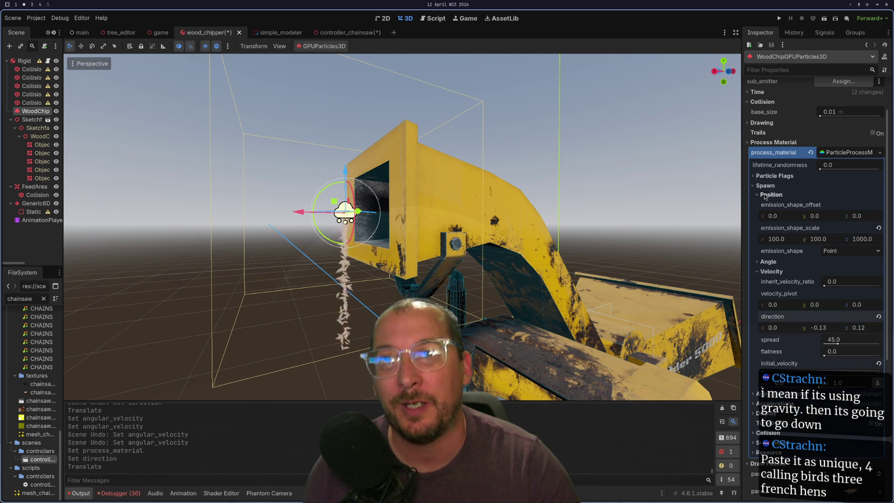
{"action": "left_click", "coordinate": [832, 261]}
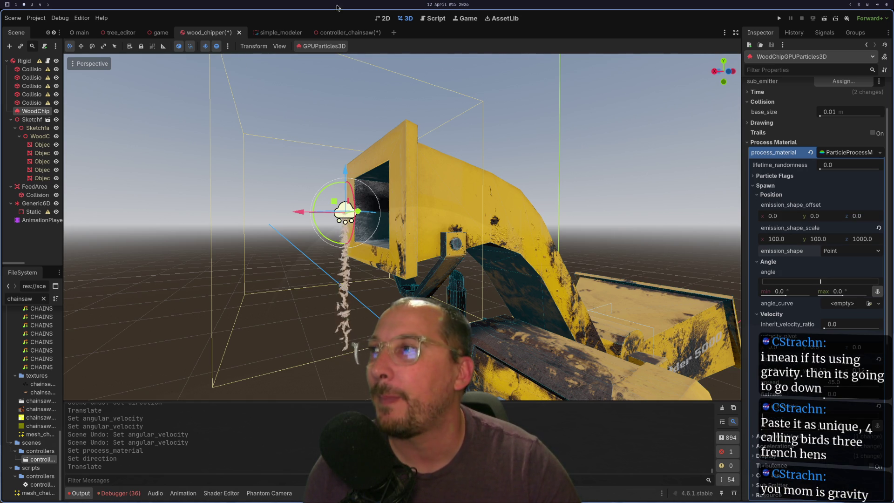
{"action": "left_click", "coordinate": [360, 34]}
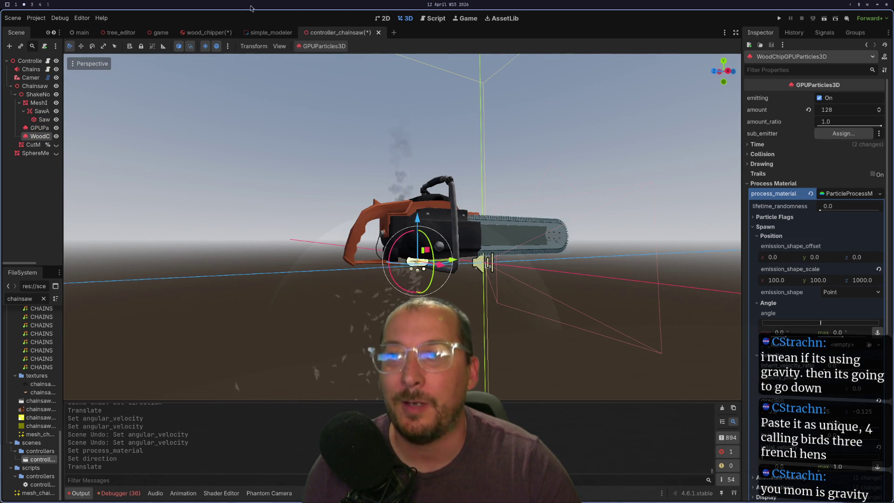
{"action": "left_click", "coordinate": [216, 34]}
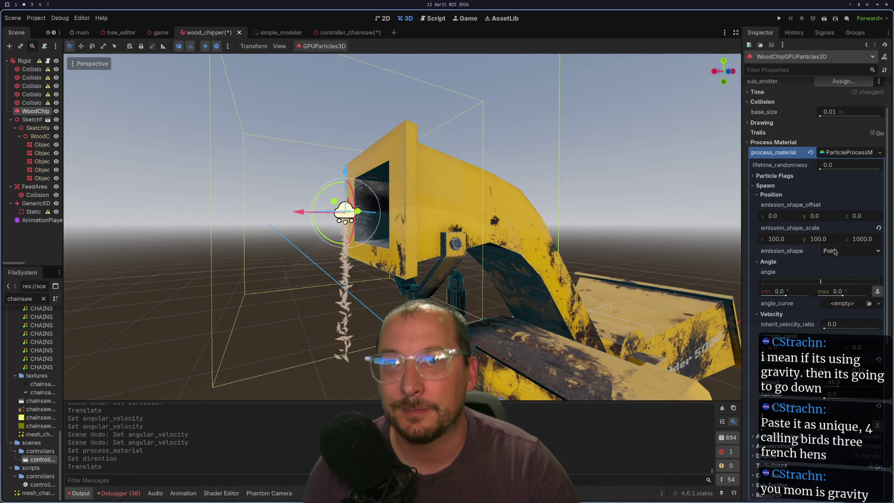
{"action": "left_click", "coordinate": [848, 250]}
{"action": "left_click", "coordinate": [837, 275]}
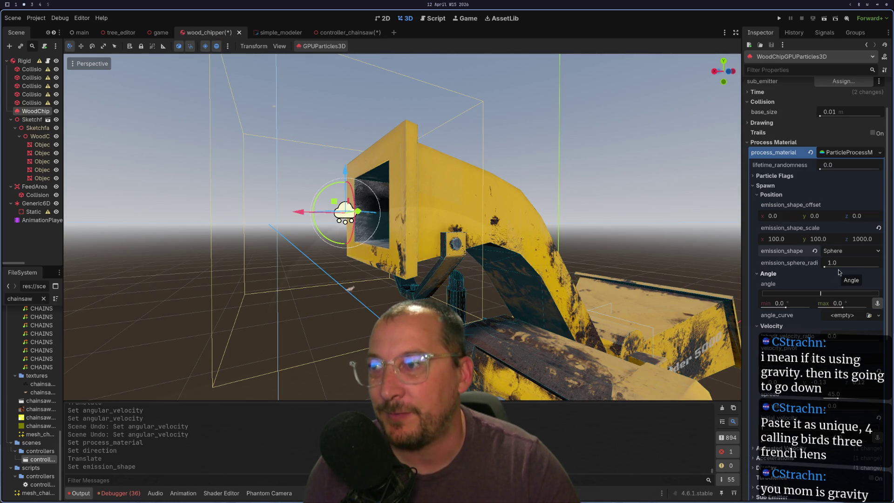
{"action": "scroll", "coordinate": [143, 297], "scroll_direction": "down", "scroll_amount": 5}
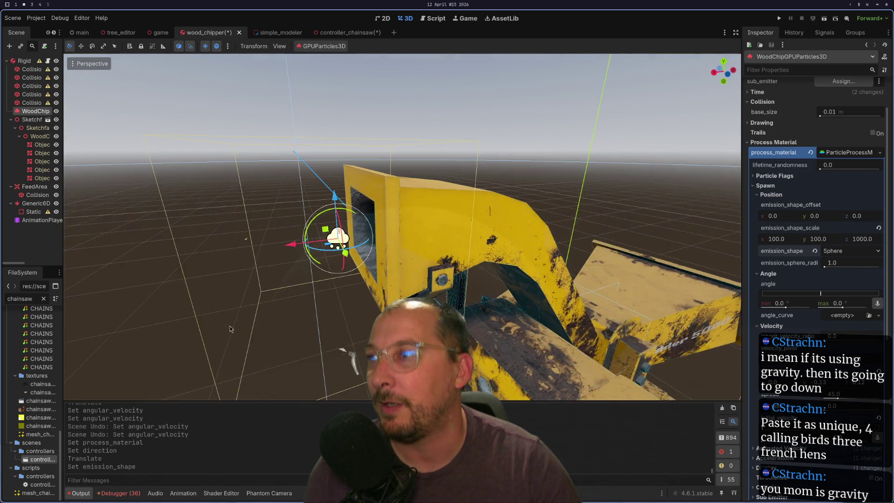
{"action": "scroll", "coordinate": [293, 330], "scroll_direction": "down", "scroll_amount": 5}
{"action": "mouse_move", "coordinate": [272, 339]}
{"action": "left_mouse_down"}
{"action": "mouse_move", "coordinate": [328, 319]}
{"action": "mouse_move", "coordinate": [511, 218]}
{"action": "mouse_move", "coordinate": [512, 298]}
{"action": "mouse_move", "coordinate": [530, 312]}
{"action": "left_mouse_up"}
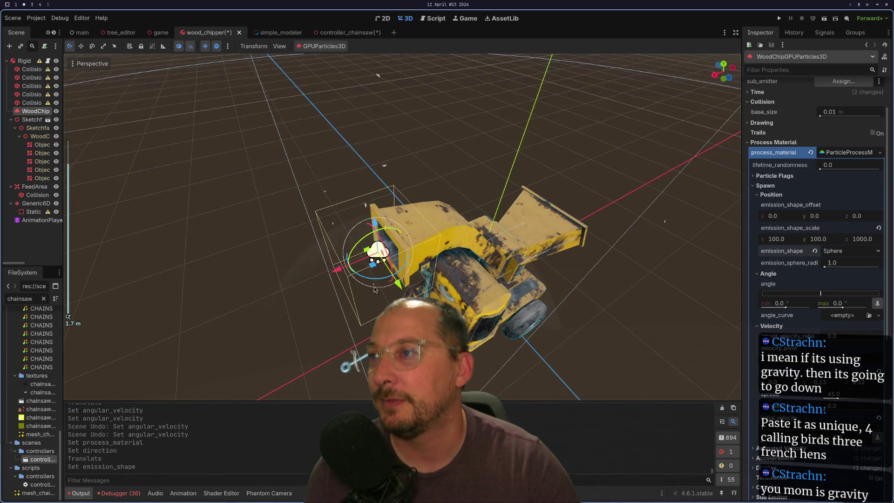
{"action": "scroll", "coordinate": [392, 276], "scroll_direction": "up", "scroll_amount": 5}
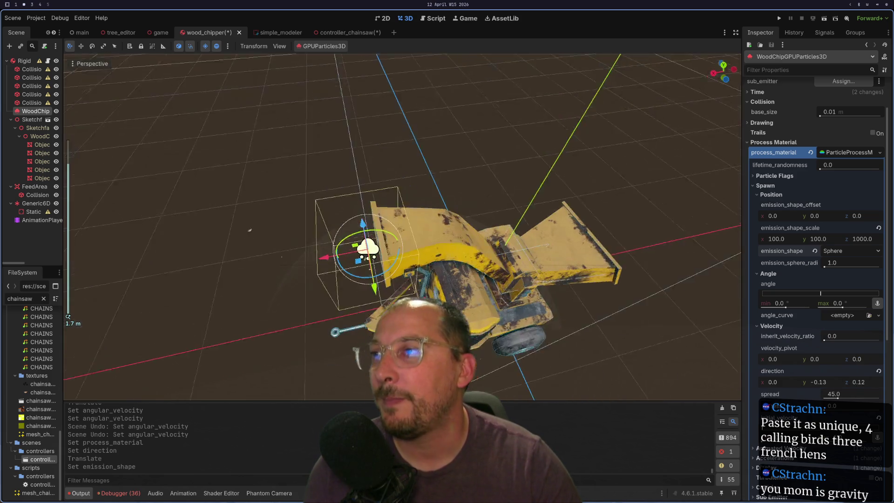
{"action": "scroll", "coordinate": [531, 312], "scroll_direction": "up", "scroll_amount": 1}
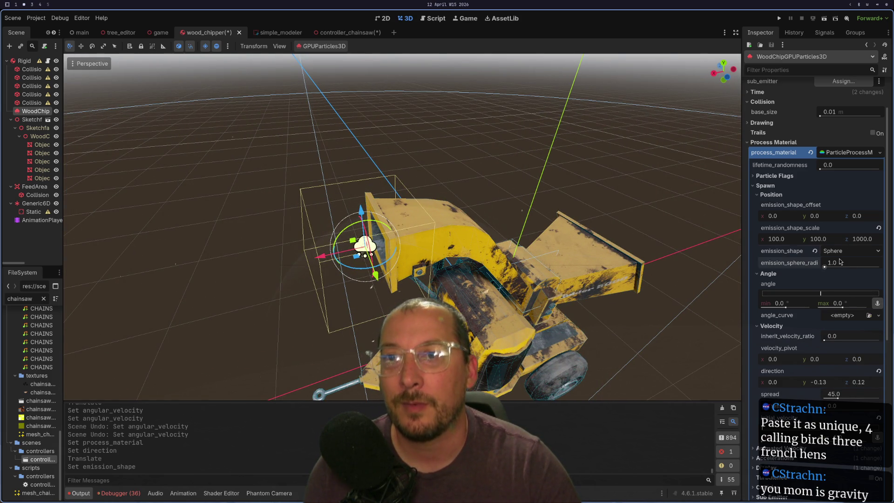
{"action": "left_click", "coordinate": [839, 254]}
{"action": "left_click", "coordinate": [839, 291]}
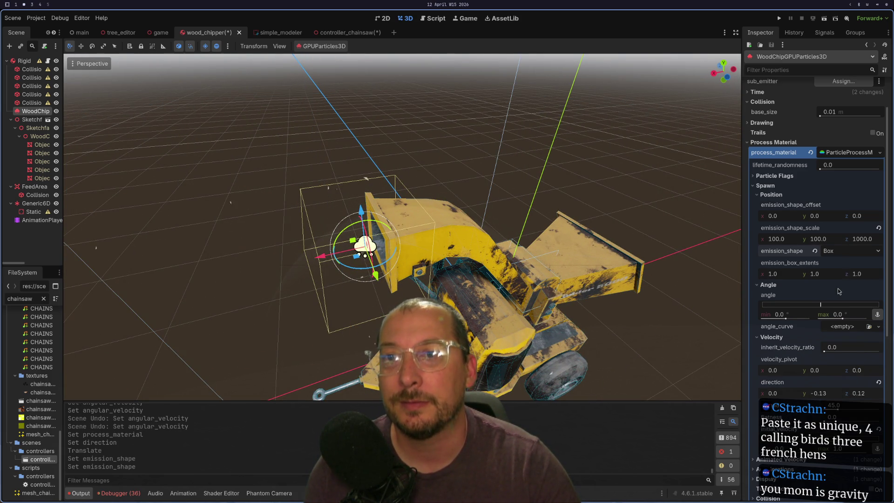
{"action": "left_click", "coordinate": [842, 255]}
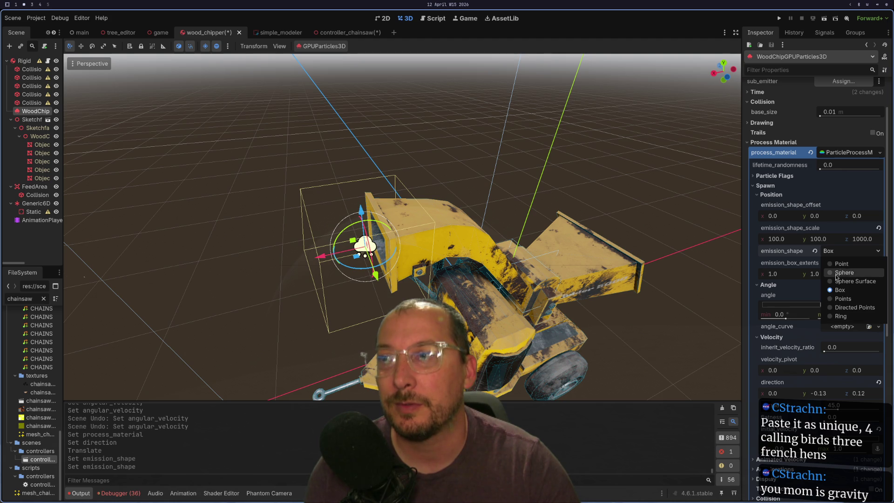
{"action": "left_click", "coordinate": [847, 264]}
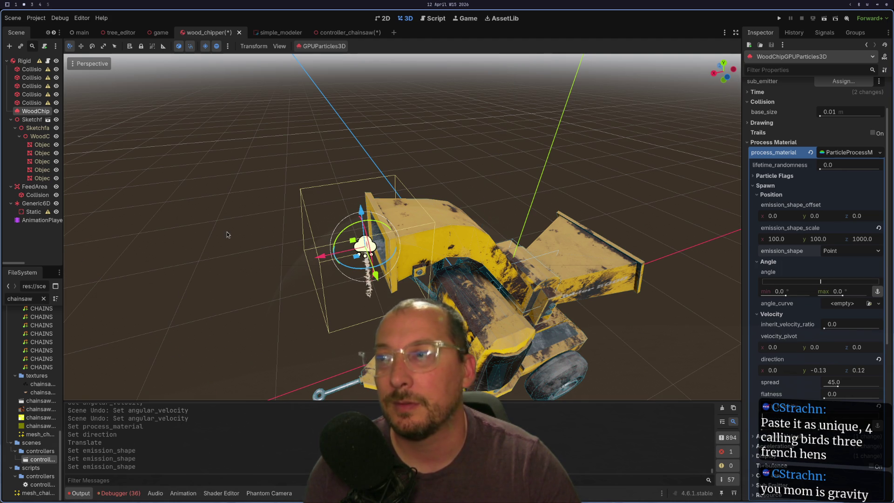
{"action": "scroll", "coordinate": [242, 189], "scroll_direction": "up", "scroll_amount": 5}
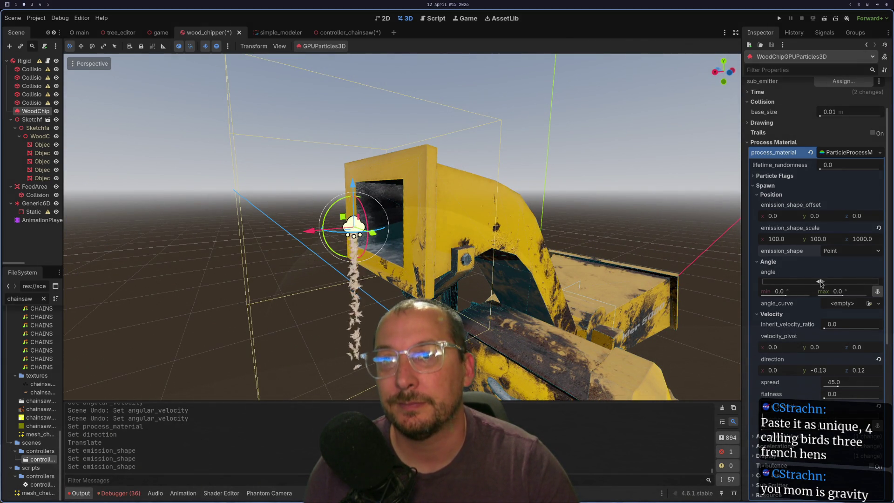
{"action": "left_click_drag", "start_coordinate": [821, 282], "coordinate": [816, 283]}
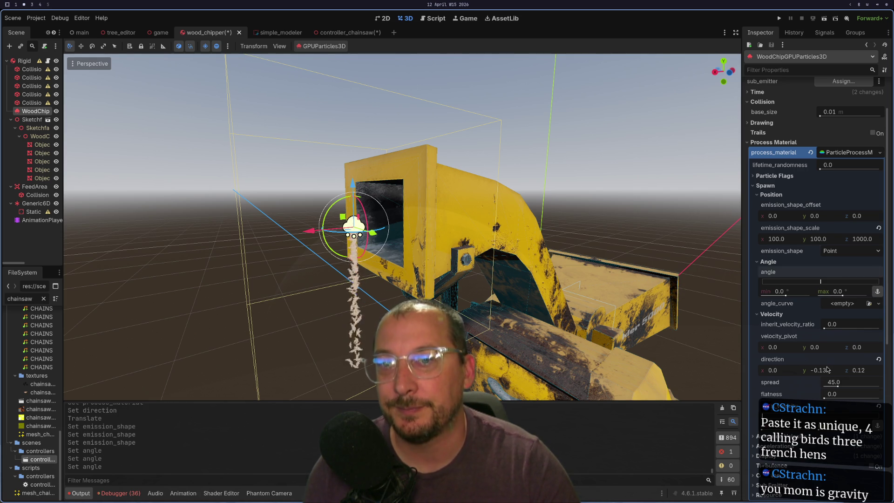
Raise velocity pivot y to 0.2, test inherit velocity ratio, and drop initial velocity to 0
{"action": "left_click_drag", "start_coordinate": [823, 349], "coordinate": [829, 350]}
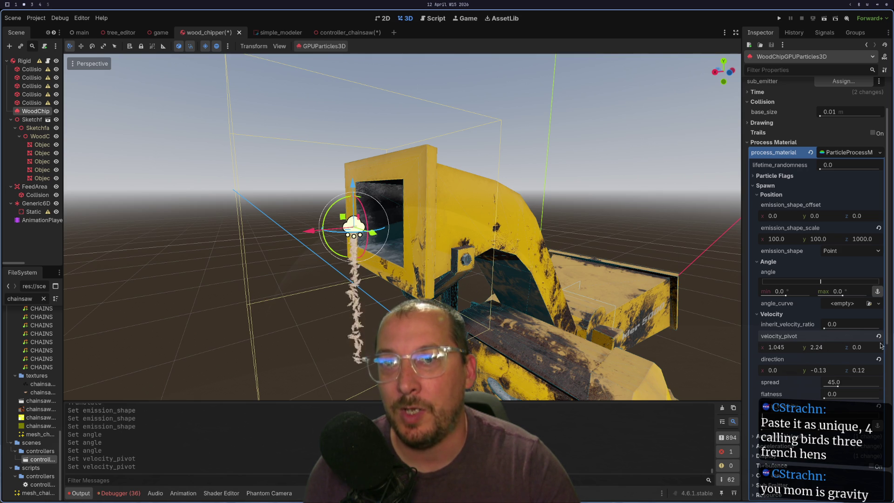
{"action": "left_click_drag", "start_coordinate": [827, 329], "coordinate": [834, 328]}
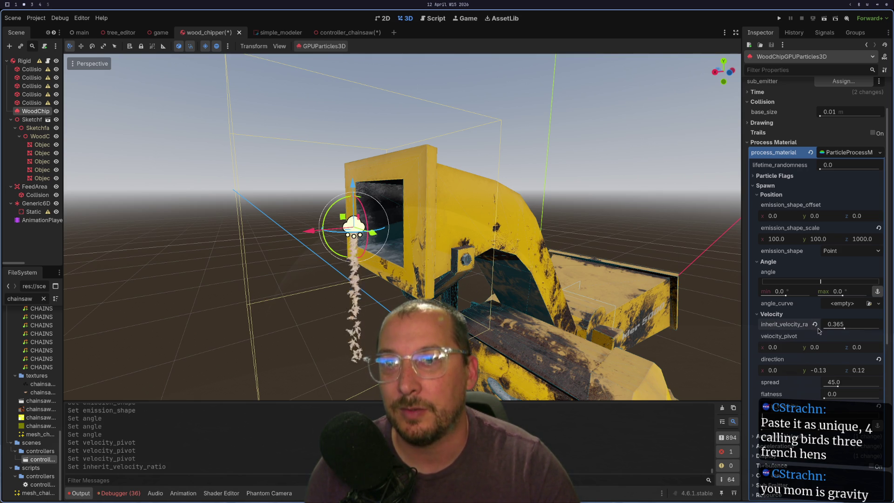
{"action": "scroll", "coordinate": [791, 330], "scroll_direction": "down", "scroll_amount": 3}
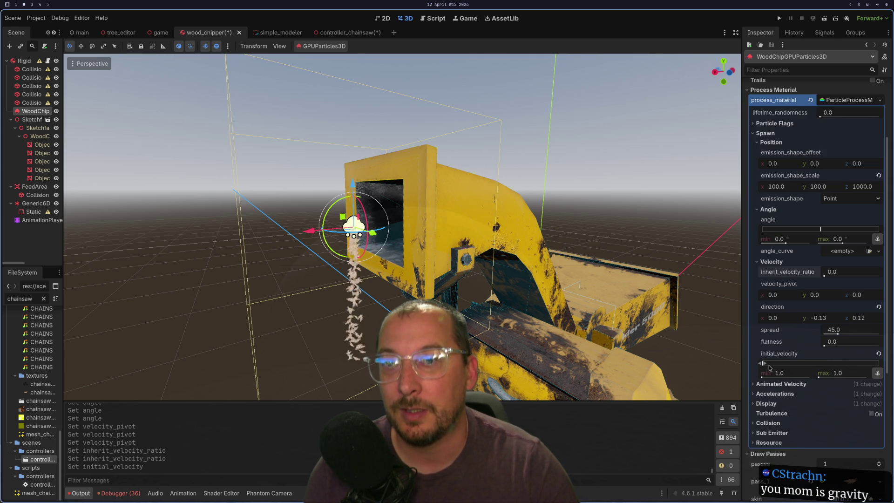
{"action": "left_click_drag", "start_coordinate": [768, 365], "coordinate": [765, 364]}
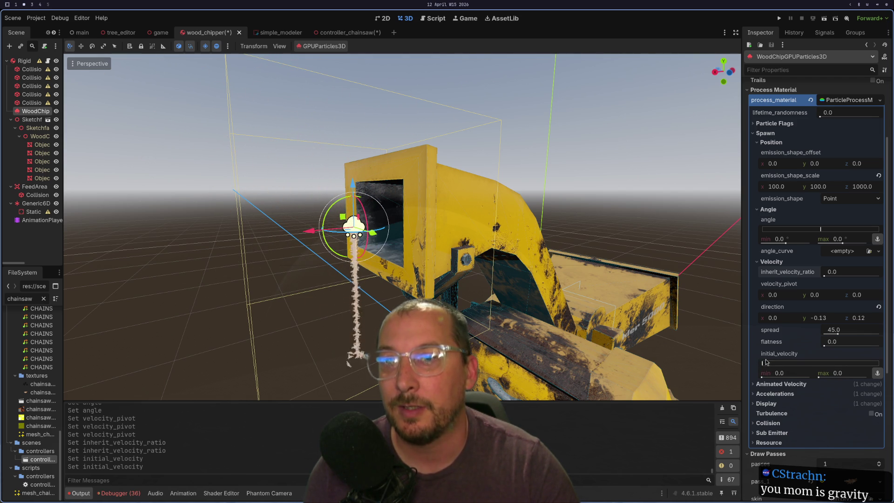
Compare with the controller_chainsaw scene's particles, then return to wood_chipper
{"action": "left_click", "coordinate": [352, 32]}
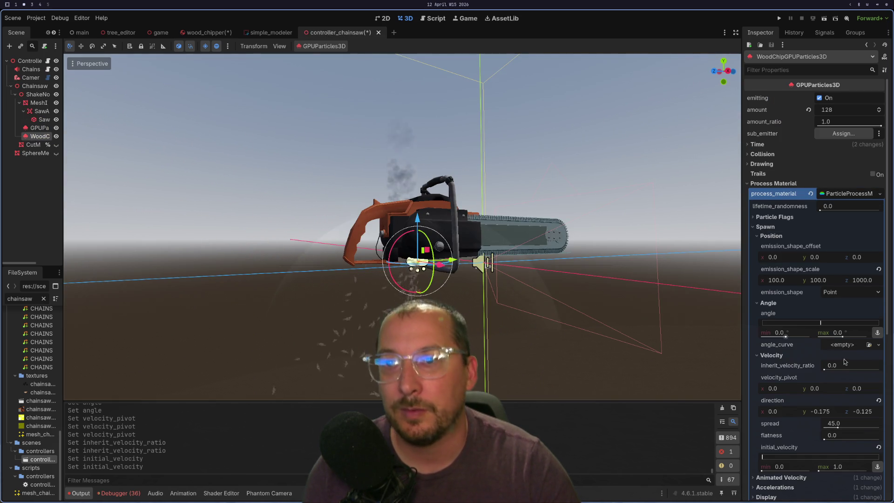
{"action": "scroll", "coordinate": [798, 388], "scroll_direction": "down", "scroll_amount": 2}
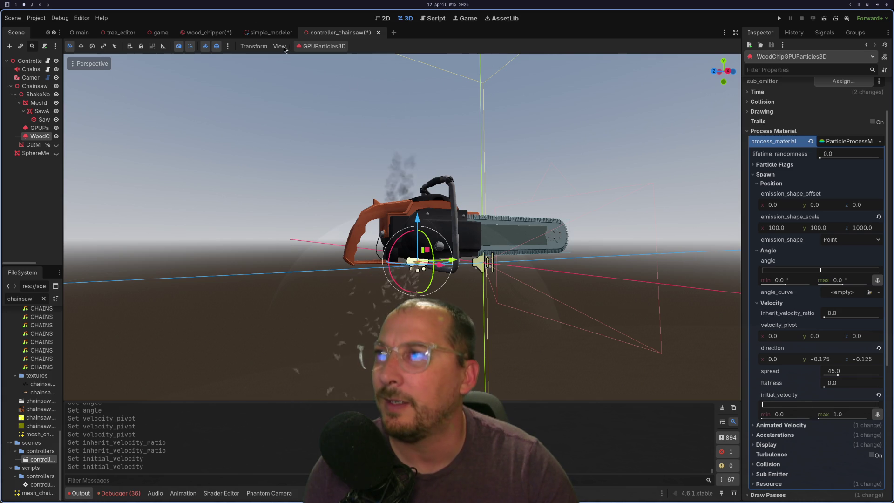
{"action": "left_click", "coordinate": [205, 33]}
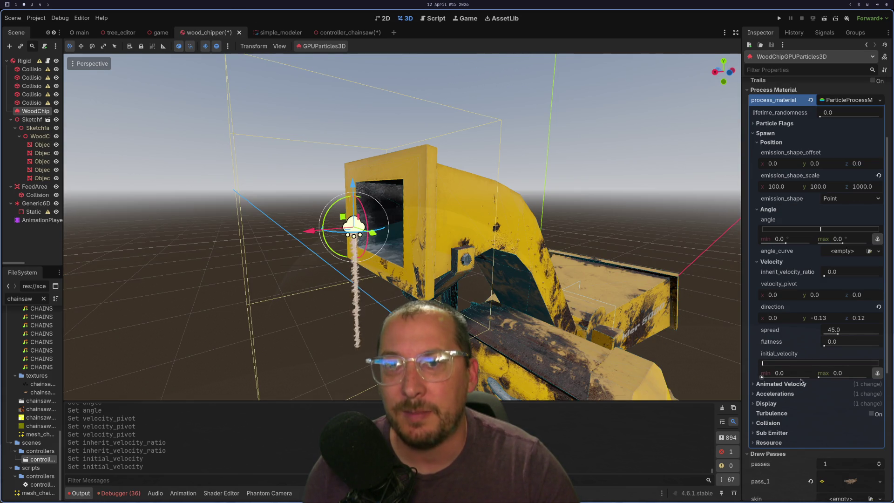
Set the initial velocity range to 0 min and 0.2 max
{"action": "left_click", "coordinate": [761, 377]}
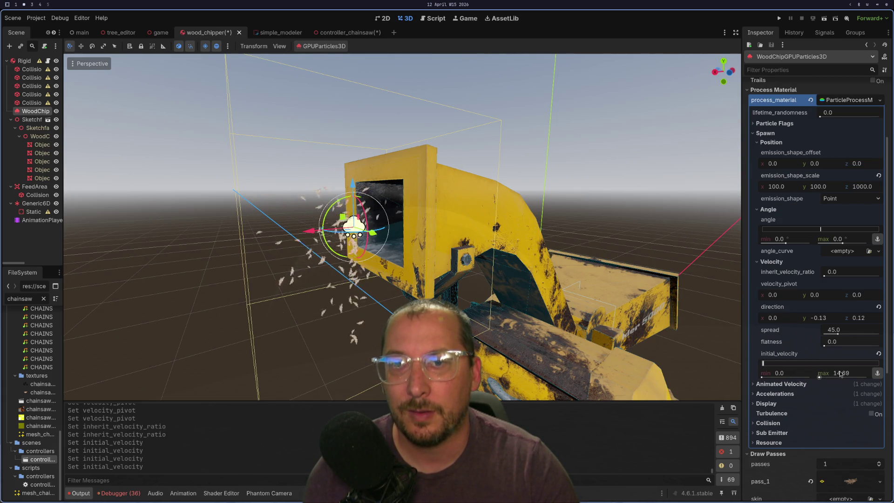
{"action": "type", "text": "0.1"}
{"action": "key", "text": "Return"}
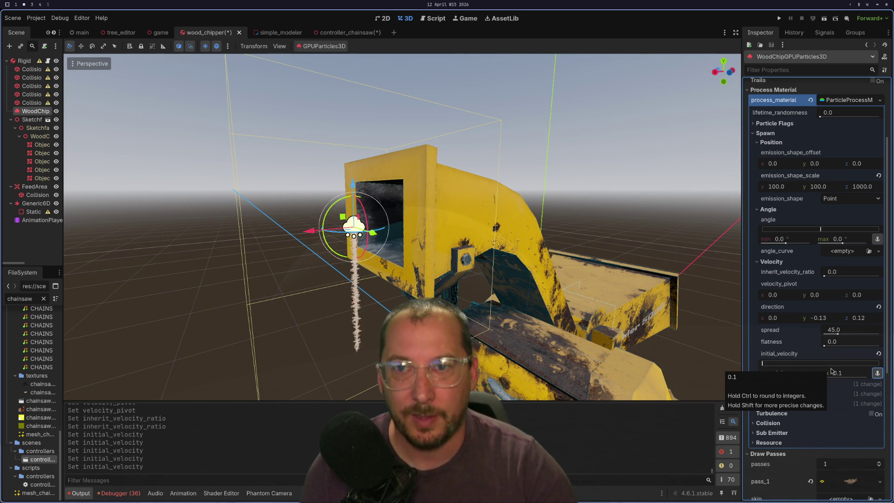
{"action": "left_click", "coordinate": [845, 375]}
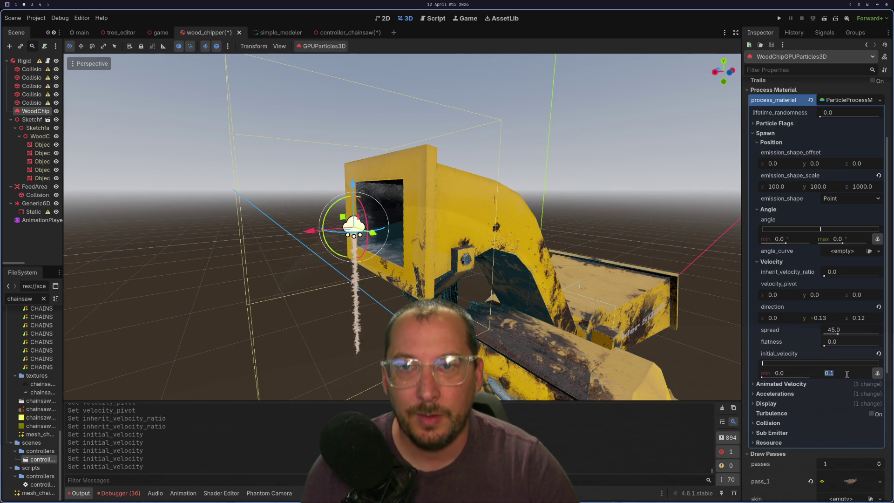
{"action": "type", "text": "0."}
{"action": "key", "text": "BackSpace"}
{"action": "type", "text": "2"}
{"action": "key", "text": "Return"}
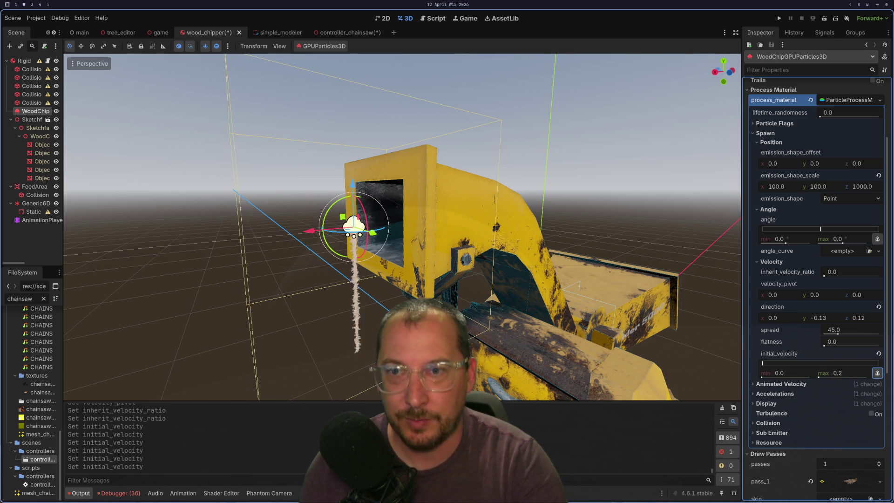
Raise the initial velocity through 0.2 and 1.0–1.01 up to 2.0
{"action": "left_click", "coordinate": [796, 372]}
{"action": "type", "text": "0.2"}
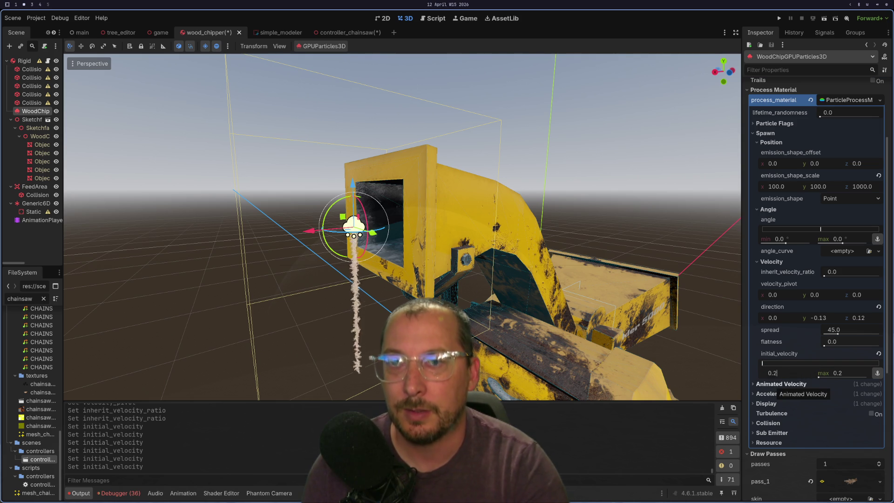
{"action": "key", "text": "Tab"}
{"action": "key", "text": "Return"}
{"action": "type", "text": "1"}
{"action": "key", "text": "Tab"}
{"action": "type", "text": "1.01"}
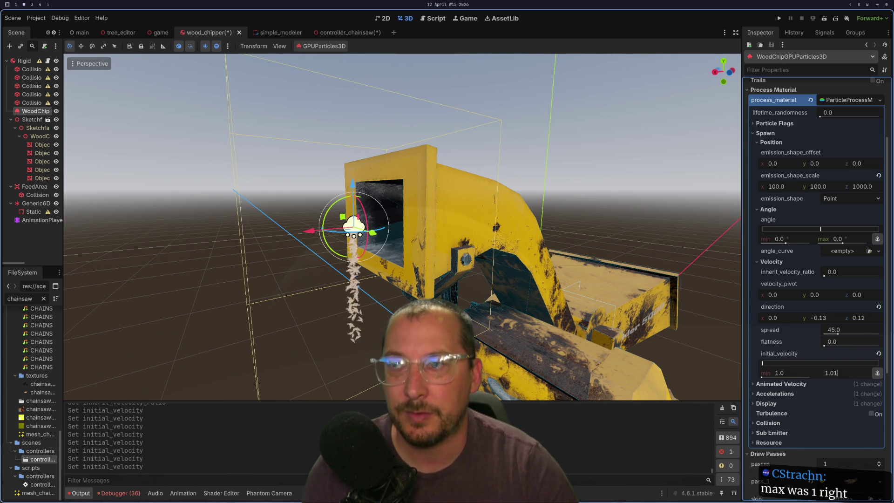
{"action": "left_click", "coordinate": [788, 372]}
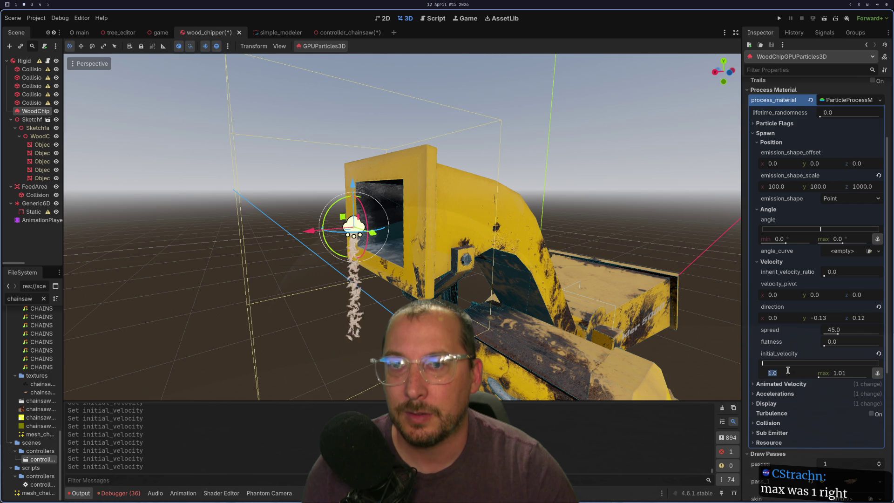
{"action": "type", "text": "2"}
{"action": "key", "text": "Return"}
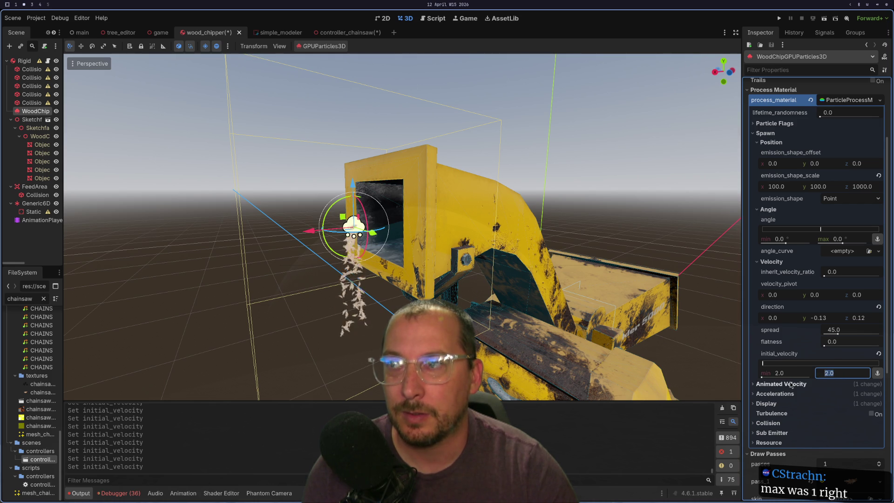
Set the initial velocity to 4.0
{"action": "left_click", "coordinate": [790, 384]}
{"action": "left_click", "coordinate": [787, 373]}
{"action": "type", "text": "4"}
{"action": "key", "text": "Tab"}
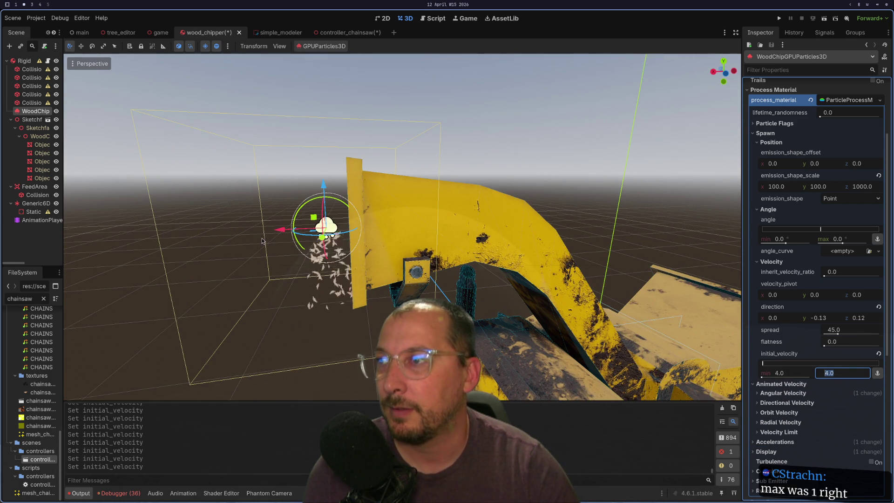
Move the emitter along X toward the chute and reset direction and angle to defaults
{"action": "left_click_drag", "start_coordinate": [281, 230], "coordinate": [313, 231]}
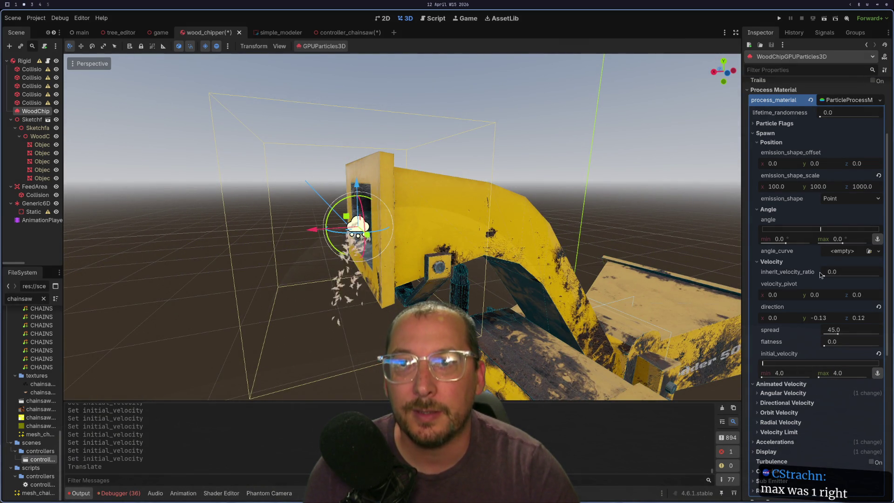
{"action": "mouse_move", "coordinate": [817, 318]}
{"action": "left_mouse_down"}
{"action": "mouse_move", "coordinate": [834, 318]}
{"action": "mouse_move", "coordinate": [797, 317]}
{"action": "left_mouse_up"}
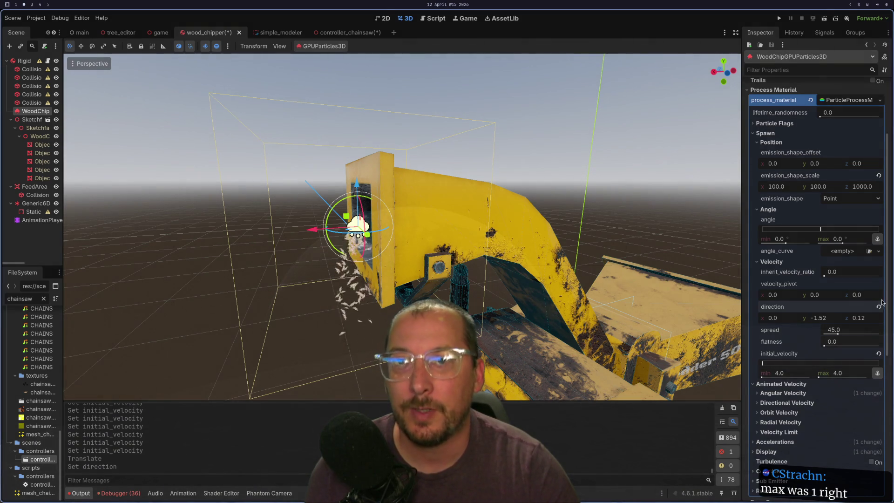
{"action": "left_click", "coordinate": [879, 306]}
{"action": "mouse_move", "coordinate": [219, 334]}
{"action": "left_mouse_down"}
{"action": "mouse_move", "coordinate": [244, 339]}
{"action": "mouse_move", "coordinate": [220, 336]}
{"action": "mouse_move", "coordinate": [205, 319]}
{"action": "left_mouse_up"}
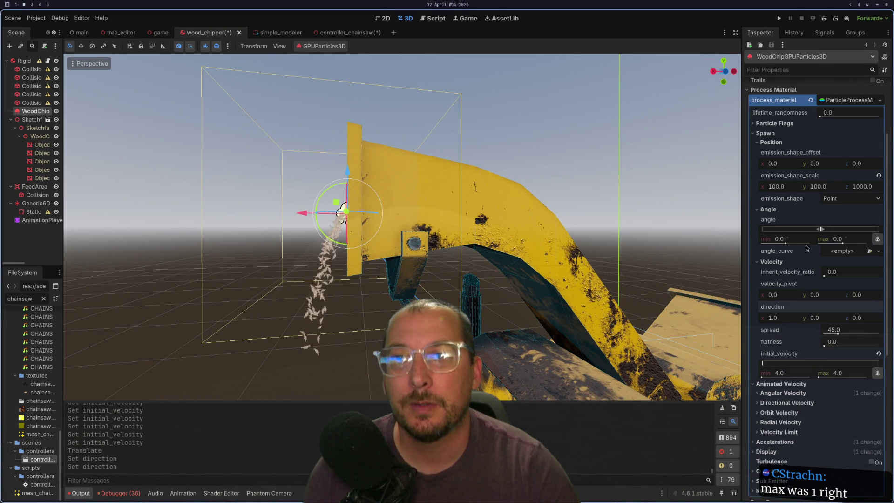
{"action": "mouse_move", "coordinate": [821, 229]}
{"action": "left_mouse_down"}
{"action": "mouse_move", "coordinate": [857, 231]}
{"action": "mouse_move", "coordinate": [775, 236]}
{"action": "left_mouse_up"}
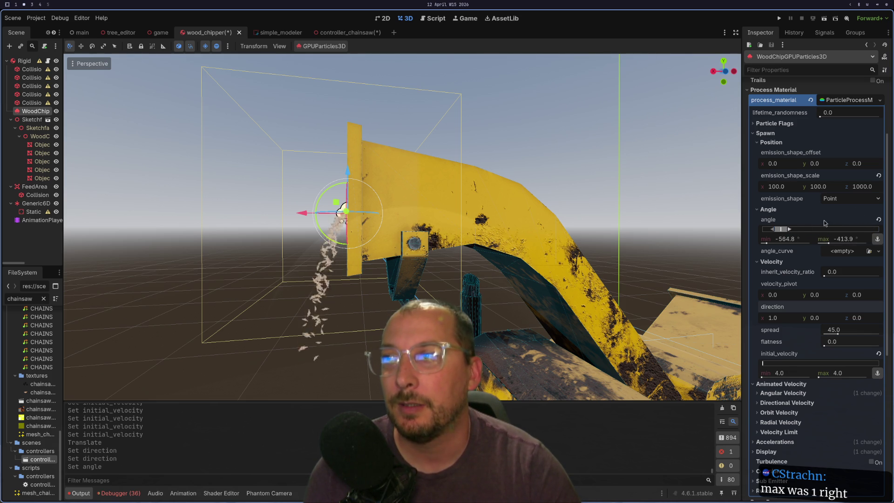
{"action": "left_click", "coordinate": [879, 220]}
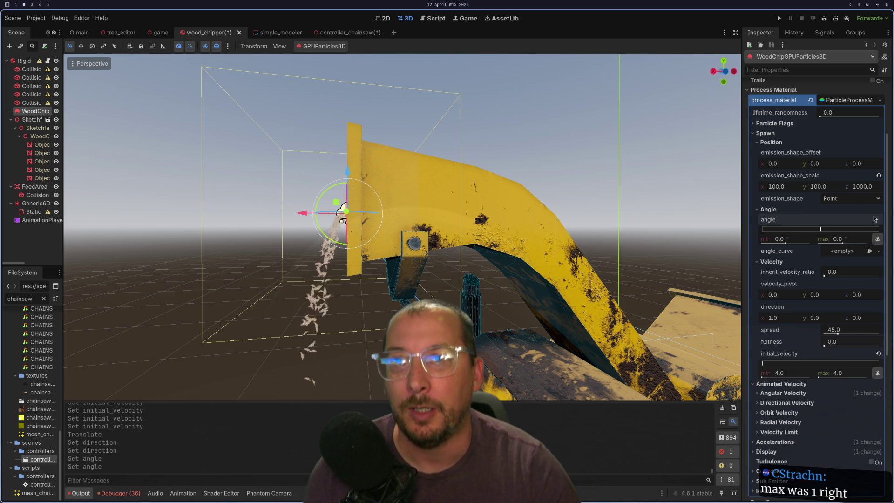
{"action": "left_click", "coordinate": [781, 210]}
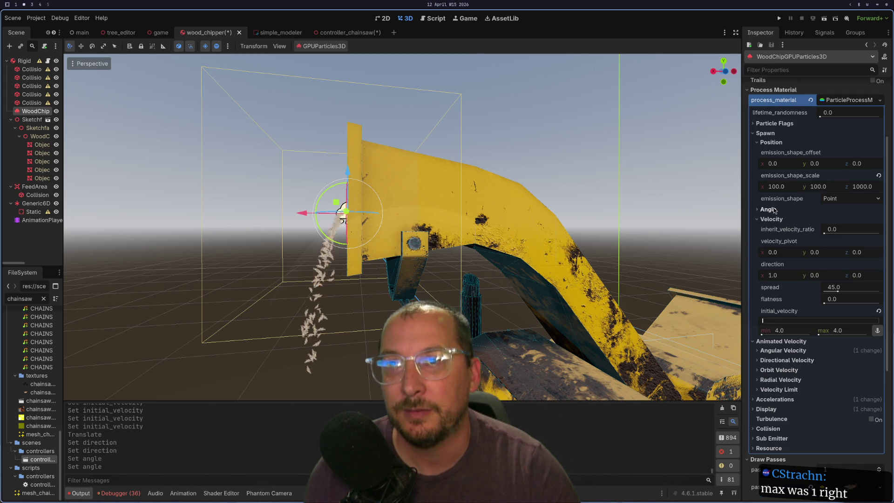
Increase direction x, then revert it to 1.0 and inspect the chip stream
{"action": "left_click", "coordinate": [778, 275]}
{"action": "left_click", "coordinate": [782, 287]}
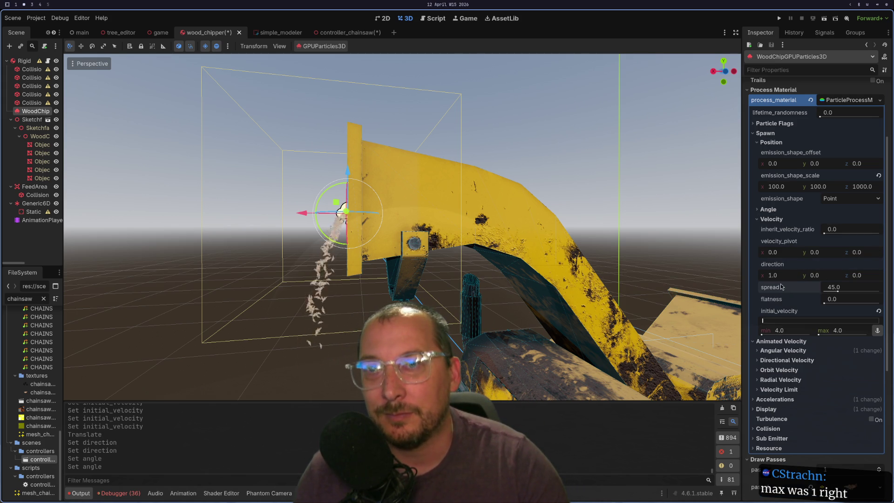
{"action": "left_click_drag", "start_coordinate": [782, 276], "coordinate": [794, 276]}
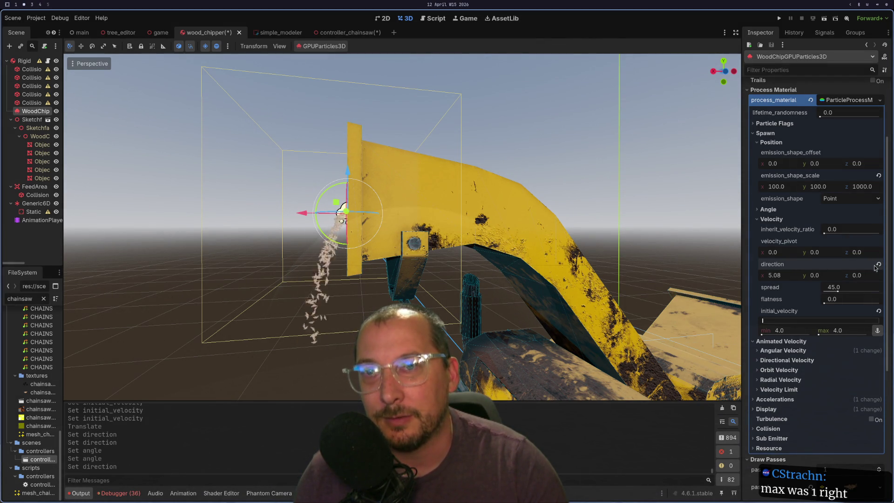
{"action": "left_click", "coordinate": [880, 264]}
{"action": "mouse_move", "coordinate": [262, 320]}
{"action": "left_mouse_down"}
{"action": "mouse_move", "coordinate": [353, 321]}
{"action": "mouse_move", "coordinate": [267, 329]}
{"action": "left_mouse_up"}
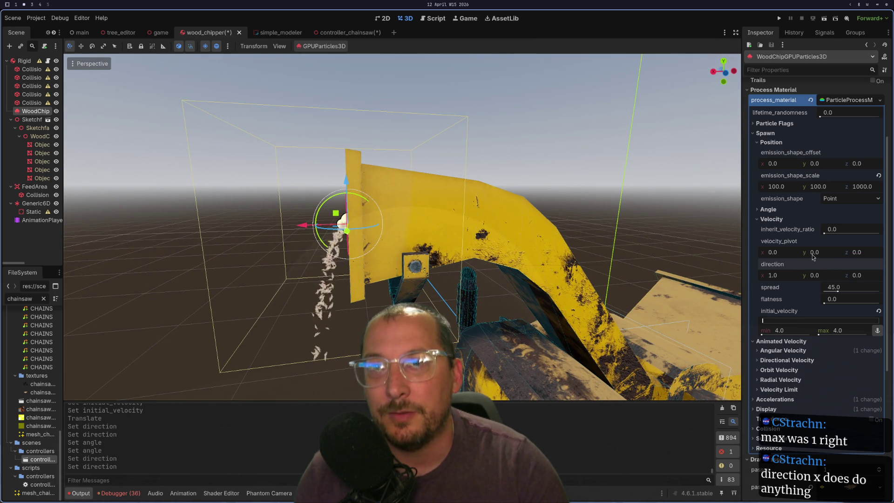
Set the emission direction's x, y and z components to 0
{"action": "left_click", "coordinate": [822, 276]}
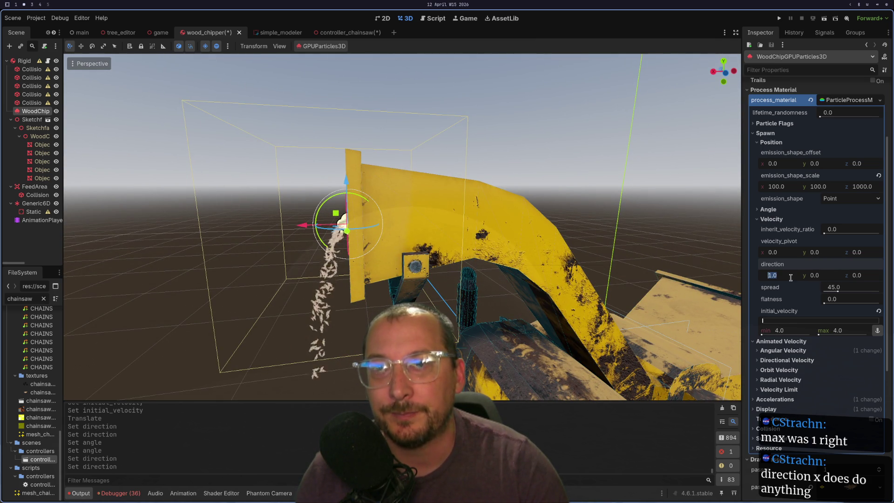
{"action": "type", "text": "0"}
{"action": "key", "text": "Tab"}
{"action": "type", "text": "2"}
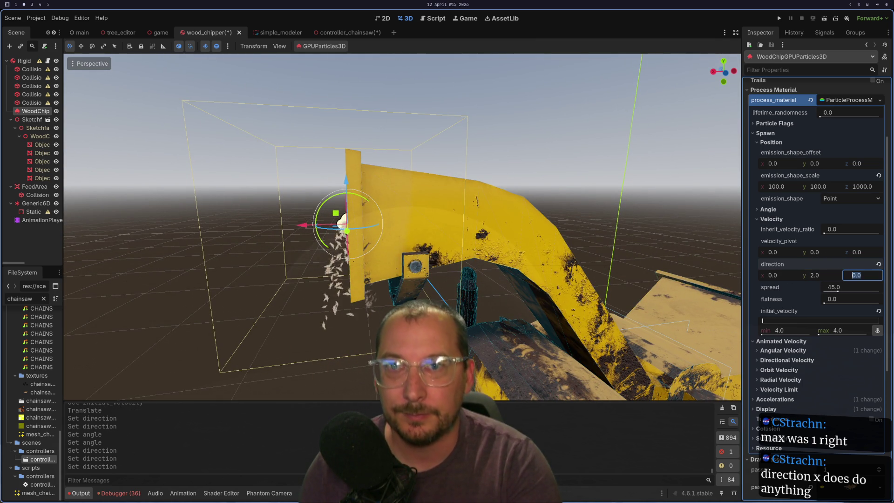
{"action": "left_click", "coordinate": [816, 275]}
{"action": "type", "text": "0"}
{"action": "key", "text": "Tab"}
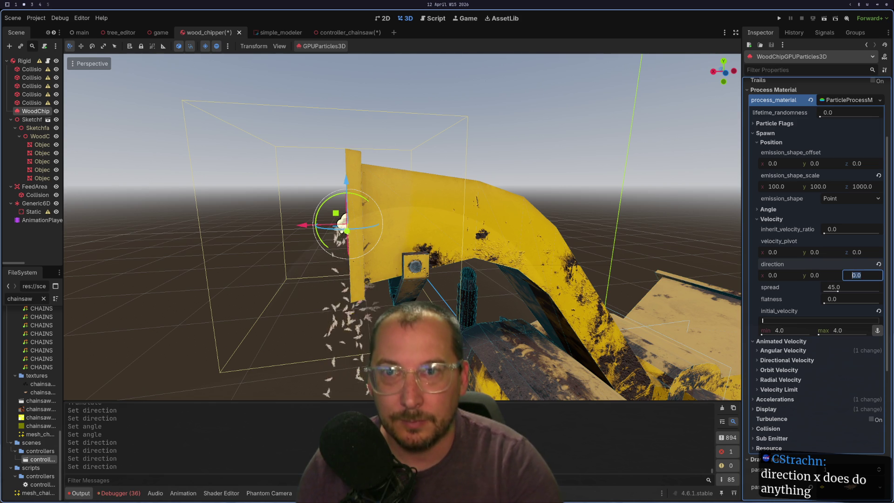
{"action": "key", "text": "Tab"}
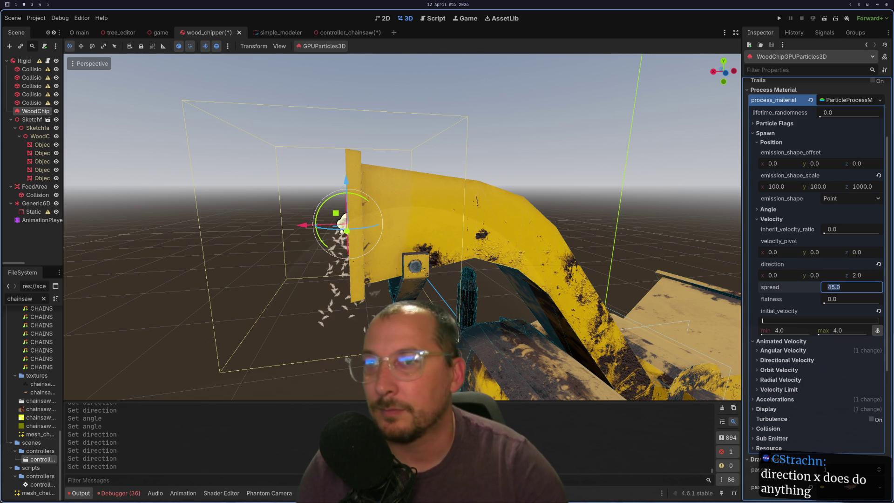
{"action": "left_click", "coordinate": [864, 273]}
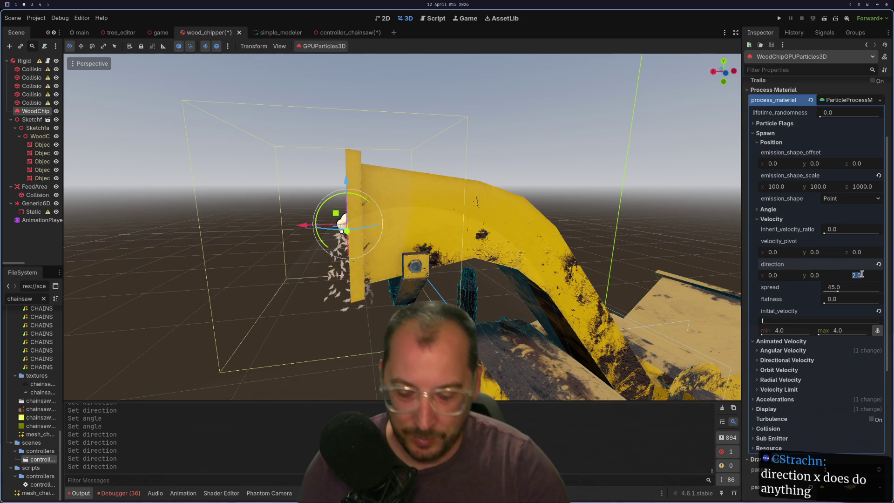
{"action": "type", "text": "90"}
{"action": "key", "text": "Tab"}
{"action": "left_click_drag", "start_coordinate": [315, 274], "coordinate": [471, 276]}
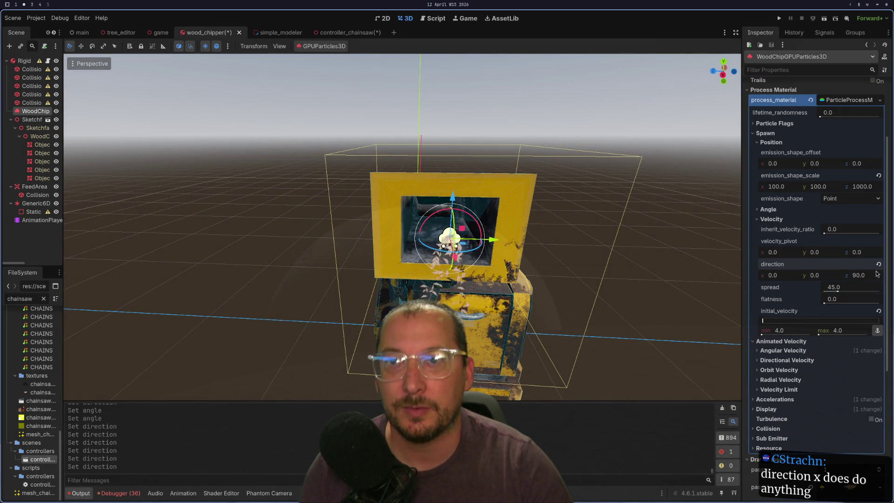
{"action": "key", "text": "Tab"}
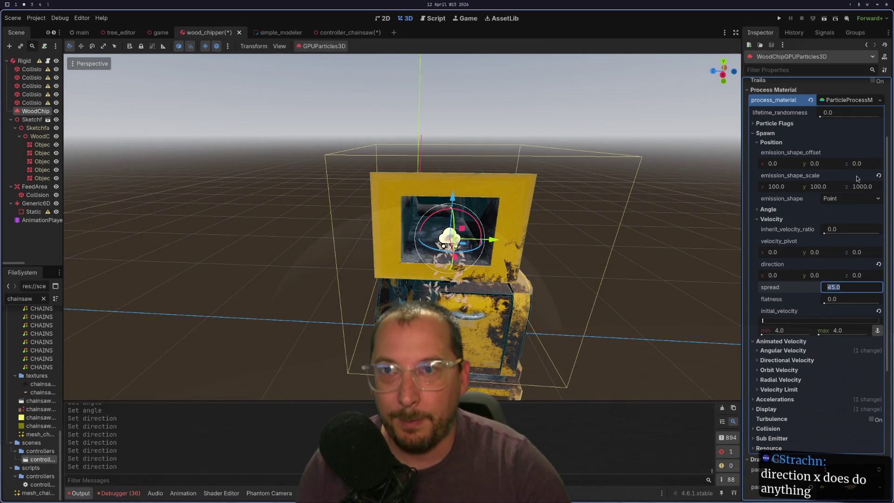
Try direction x of 45 and 90, then revert direction to (1, 0, 0)
{"action": "type", "text": "45"}
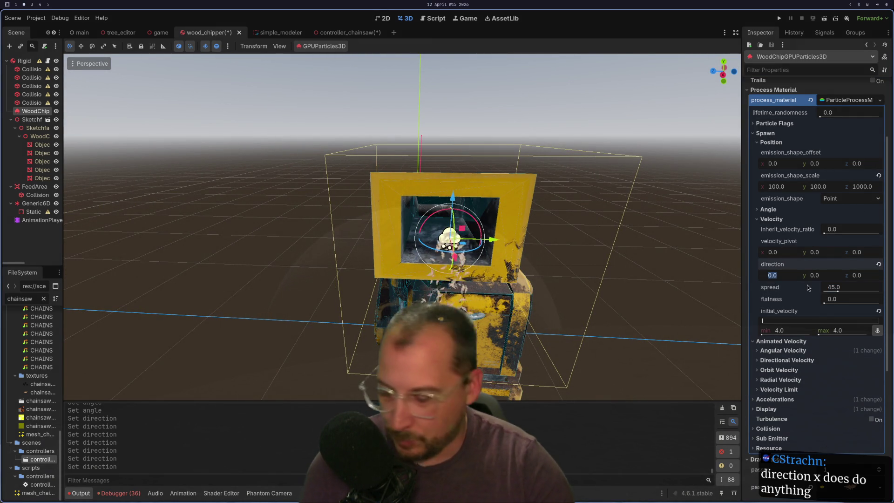
{"action": "key", "text": "Tab"}
{"action": "left_click_drag", "start_coordinate": [396, 224], "coordinate": [488, 225]}
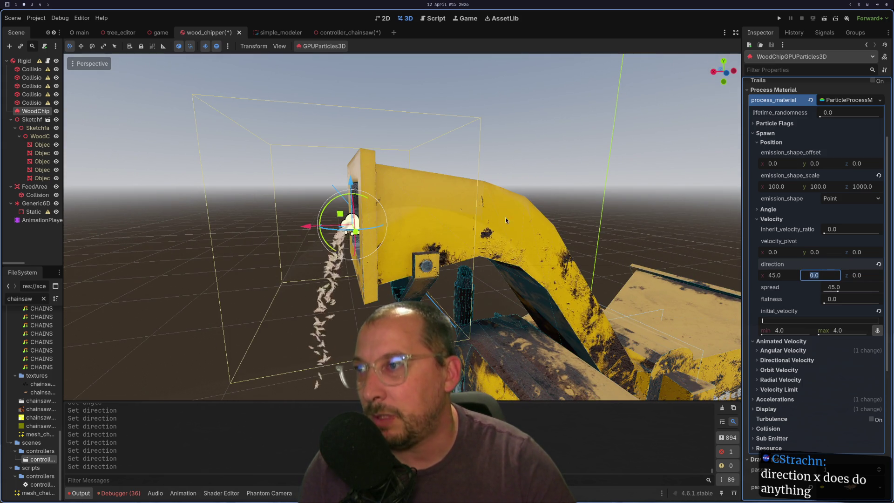
{"action": "left_click", "coordinate": [789, 284]}
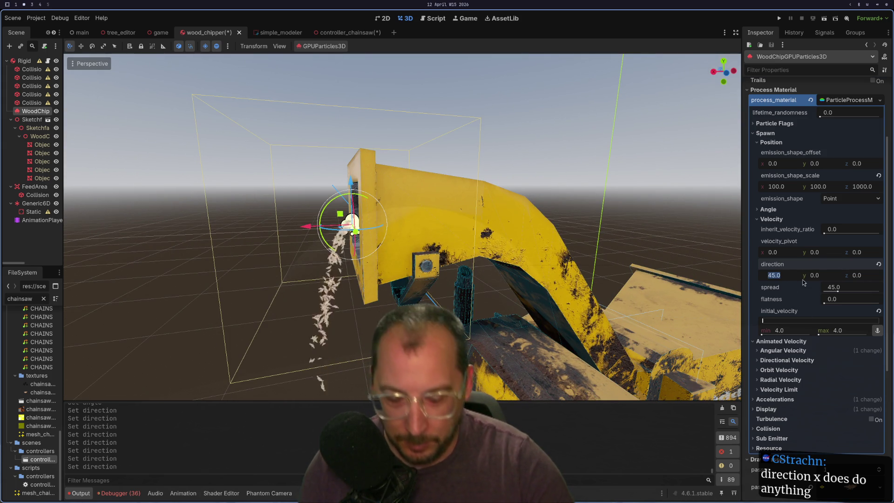
{"action": "type", "text": "90"}
{"action": "key", "text": "Tab"}
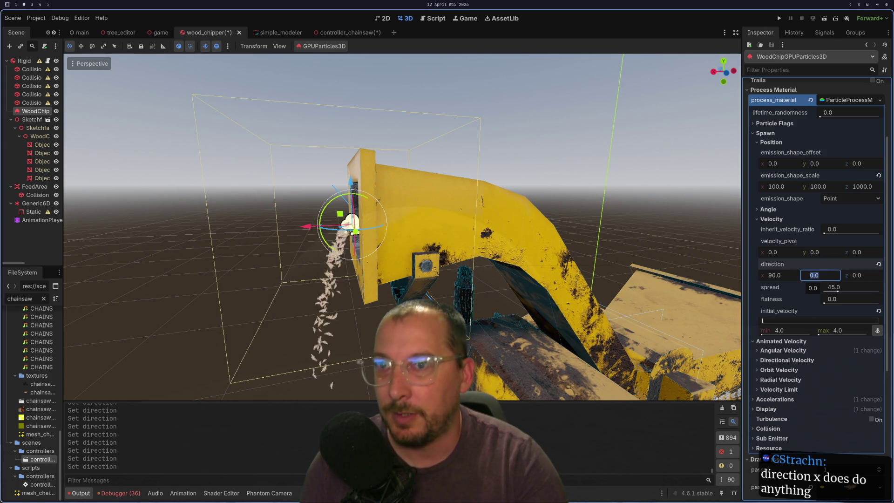
{"action": "left_click", "coordinate": [879, 265]}
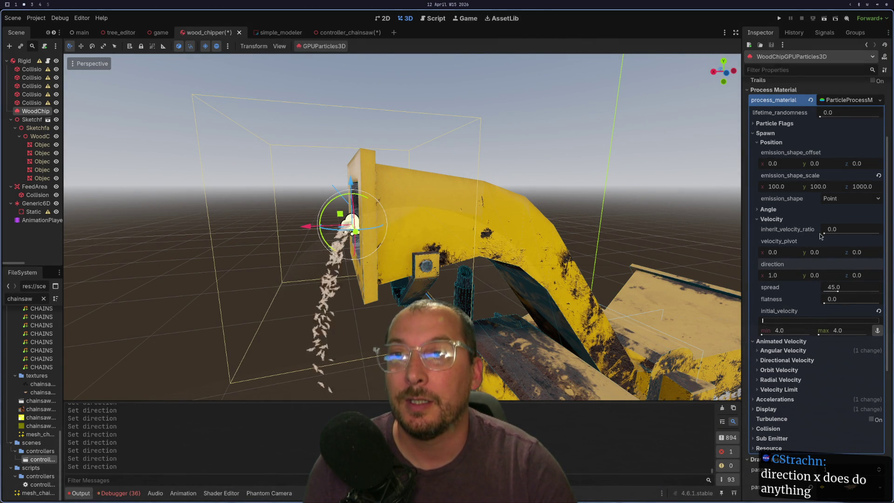
Test inherit velocity ratio and velocity pivot x of 10, then reset both to zero
{"action": "left_click_drag", "start_coordinate": [824, 234], "coordinate": [826, 234]}
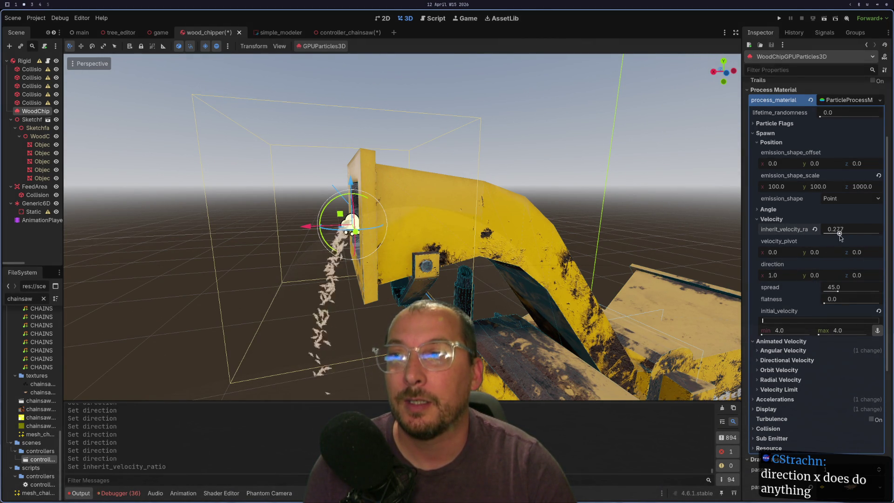
{"action": "left_click", "coordinate": [815, 229]}
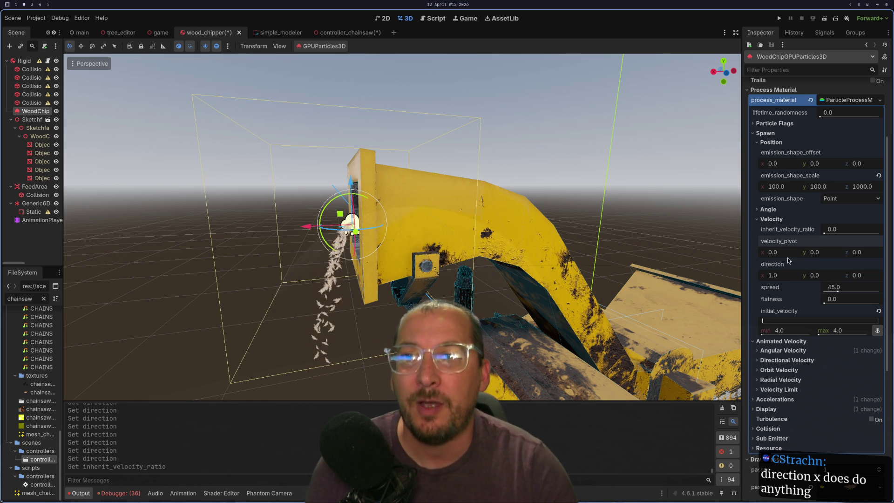
{"action": "type", "text": "10"}
{"action": "key", "text": "Tab"}
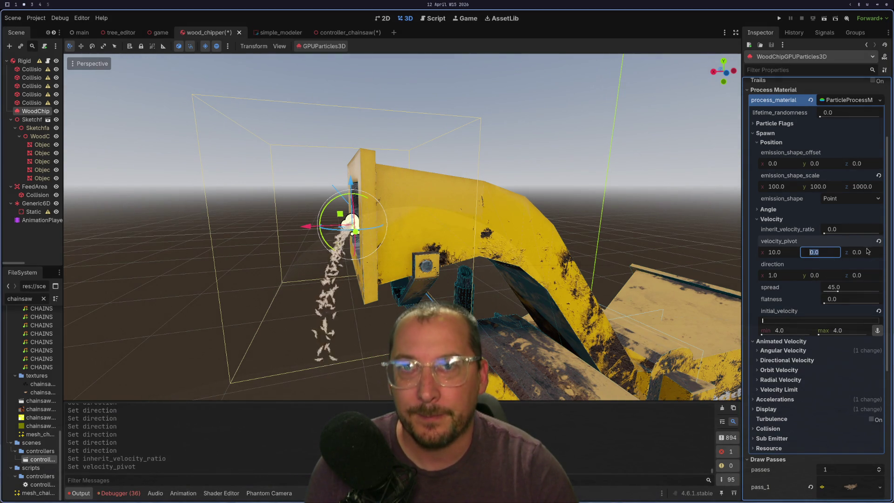
{"action": "left_click", "coordinate": [879, 241]}
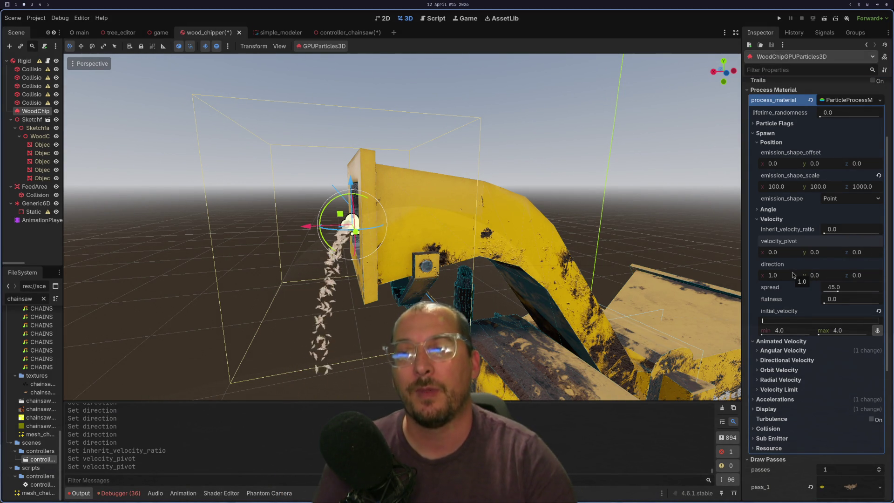
Set direction x to 0.5, then to 0
{"action": "left_click", "coordinate": [768, 275]}
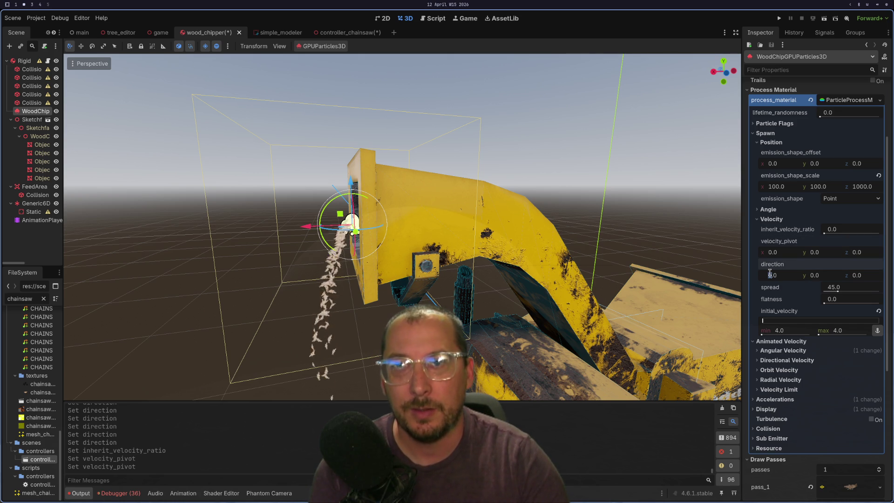
{"action": "key", "text": "BackSpace"}
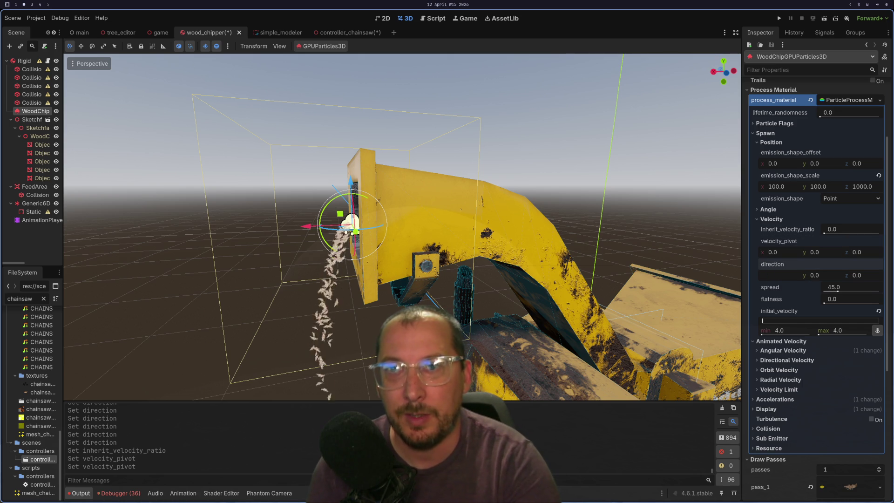
{"action": "type", "text": "0.5"}
{"action": "key", "text": "Tab"}
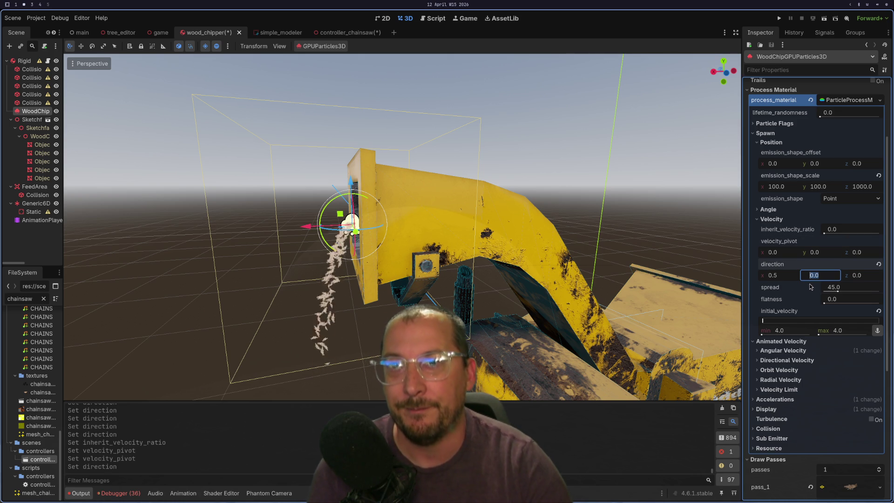
{"action": "left_click", "coordinate": [785, 279]}
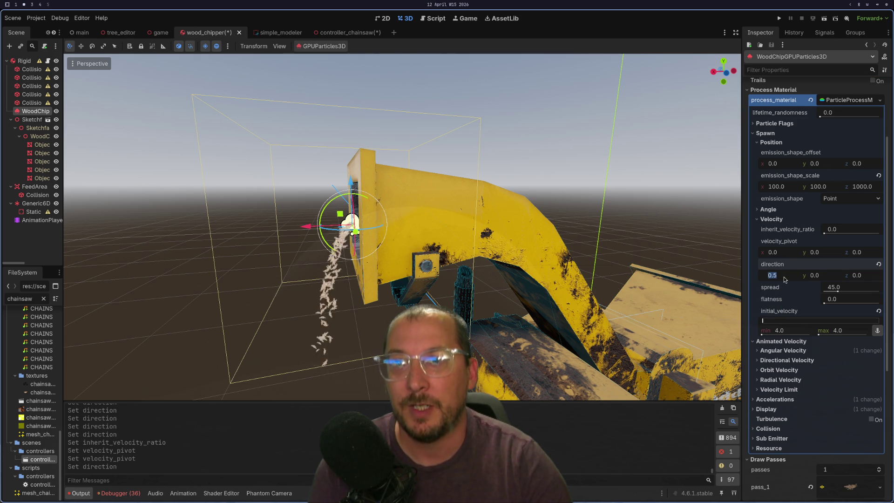
{"action": "type", "text": "0"}
{"action": "key", "text": "Tab"}
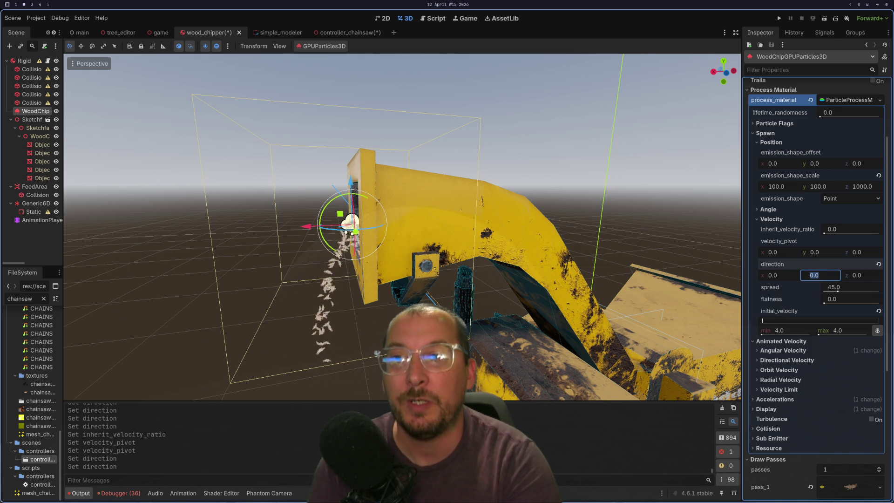
Set initial velocity to 8 and direction x back to 1.0
{"action": "left_click", "coordinate": [789, 332]}
{"action": "type", "text": "8"}
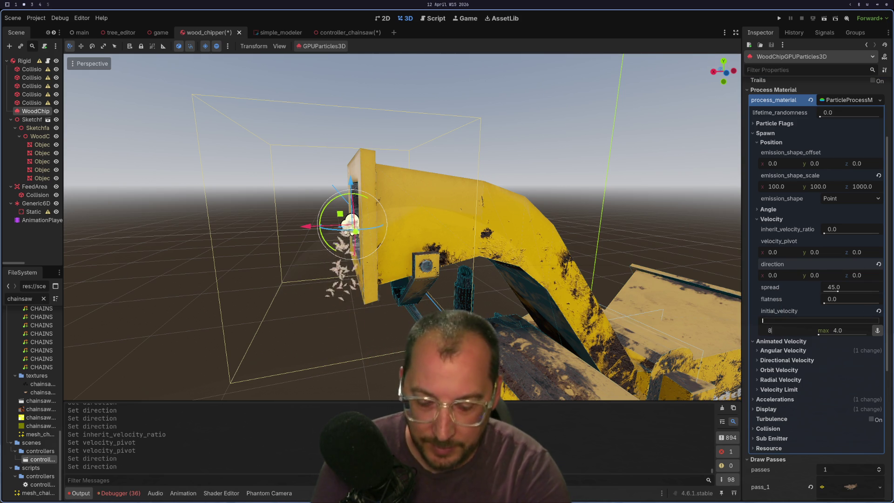
{"action": "key", "text": "Tab"}
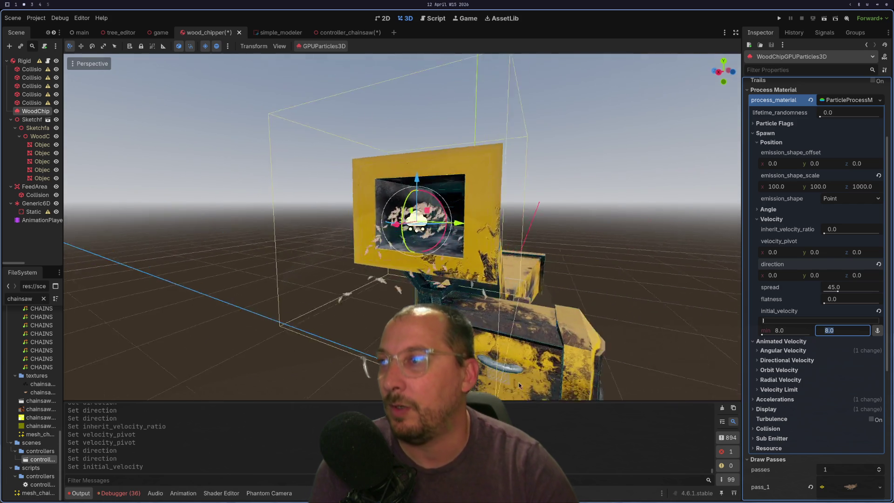
{"action": "scroll", "coordinate": [462, 304], "scroll_direction": "up", "scroll_amount": 5}
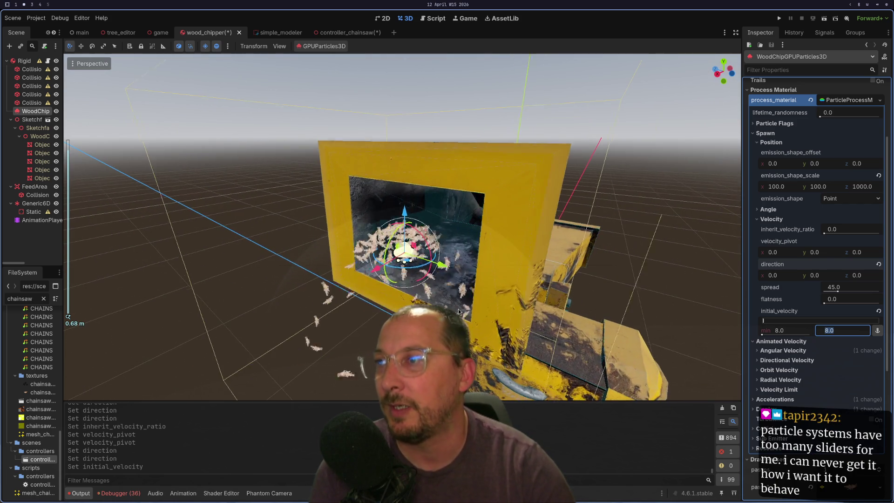
{"action": "scroll", "coordinate": [461, 305], "scroll_direction": "up", "scroll_amount": 2}
{"action": "left_click_drag", "start_coordinate": [457, 310], "coordinate": [396, 308]}
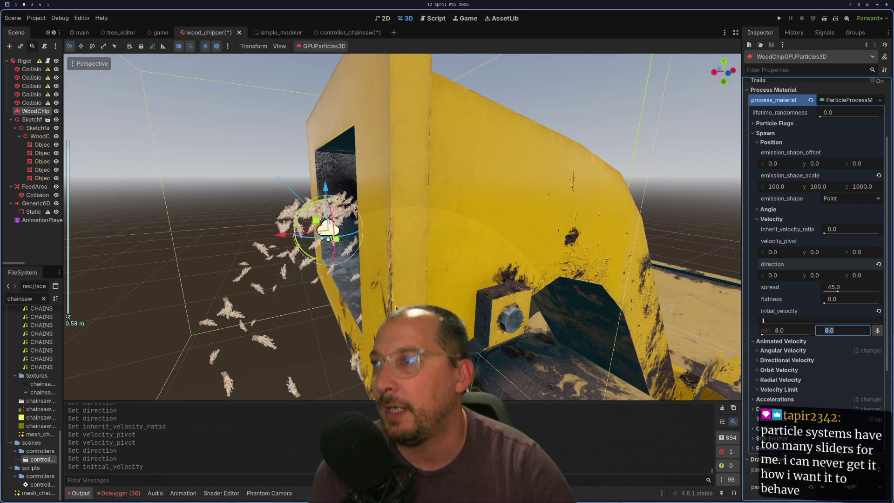
{"action": "left_click", "coordinate": [789, 277]}
{"action": "type", "text": "1"}
{"action": "key", "text": "Tab"}
{"action": "scroll", "coordinate": [448, 292], "scroll_direction": "down", "scroll_amount": 3}
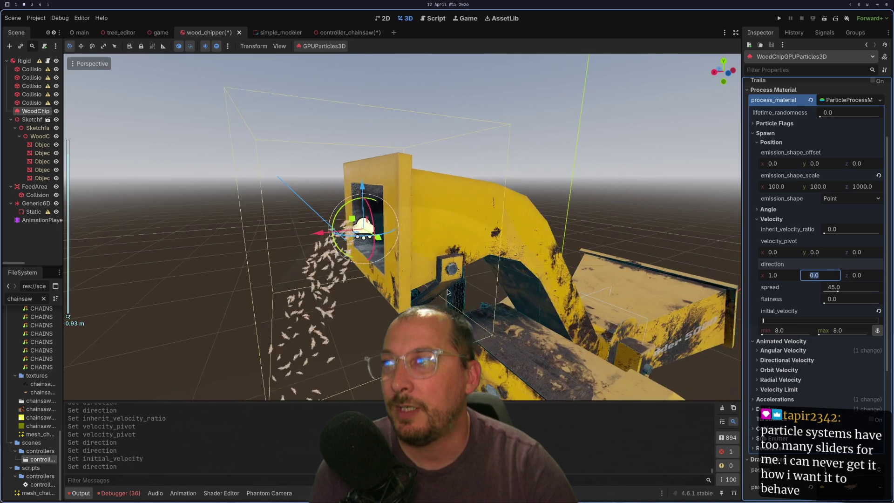
{"action": "scroll", "coordinate": [448, 292], "scroll_direction": "up", "scroll_amount": 2}
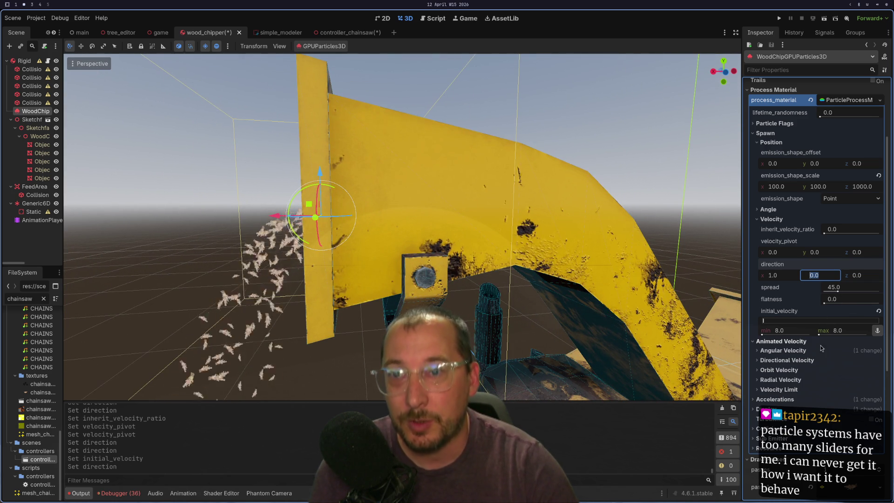
Raise initial velocity to 16 and nudge the emitter's position slightly
{"action": "left_click", "coordinate": [791, 330]}
{"action": "type", "text": "1"}
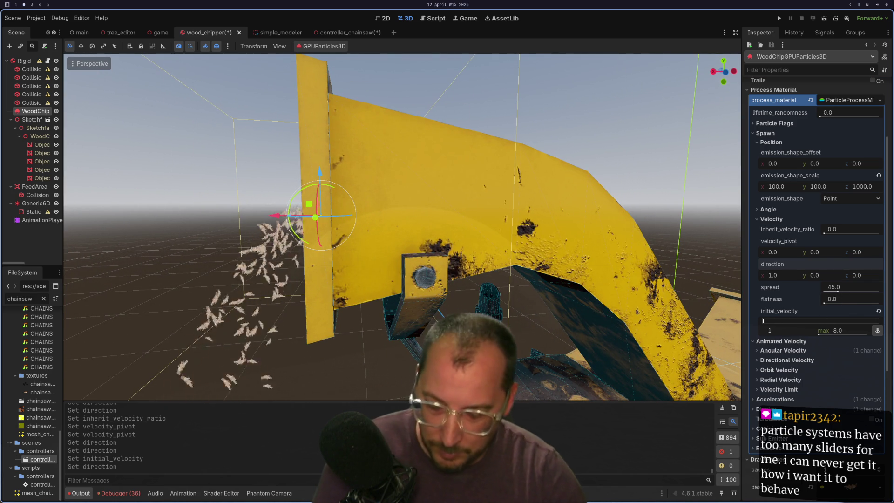
{"action": "type", "text": "6"}
{"action": "key", "text": "Tab"}
{"action": "scroll", "coordinate": [320, 295], "scroll_direction": "down", "scroll_amount": 3}
{"action": "mouse_move", "coordinate": [335, 301]}
{"action": "left_mouse_down"}
{"action": "mouse_move", "coordinate": [398, 303]}
{"action": "mouse_move", "coordinate": [409, 272]}
{"action": "mouse_move", "coordinate": [332, 306]}
{"action": "mouse_move", "coordinate": [360, 294]}
{"action": "mouse_move", "coordinate": [548, 284]}
{"action": "left_mouse_up"}
{"action": "scroll", "coordinate": [398, 303], "scroll_direction": "up", "scroll_amount": 2}
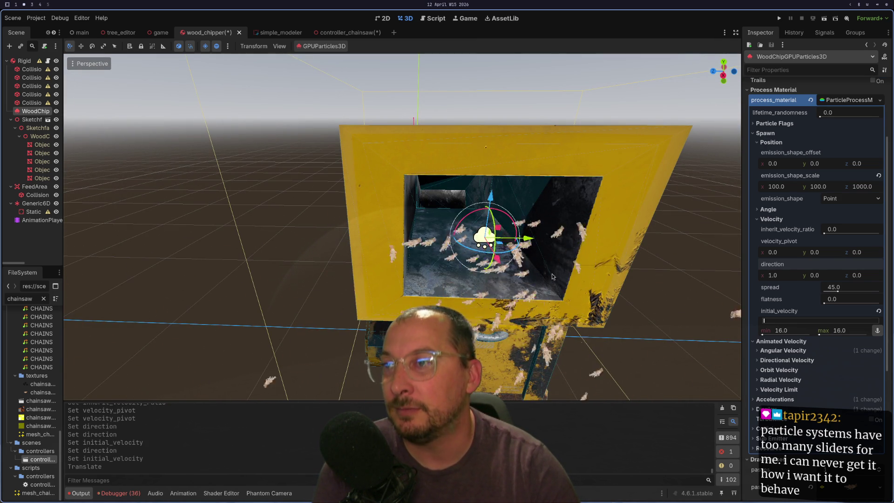
{"action": "mouse_move", "coordinate": [484, 238]}
{"action": "left_mouse_down"}
{"action": "mouse_move", "coordinate": [409, 303]}
{"action": "mouse_move", "coordinate": [398, 296]}
{"action": "mouse_move", "coordinate": [424, 268]}
{"action": "mouse_move", "coordinate": [405, 244]}
{"action": "left_mouse_up"}
{"action": "scroll", "coordinate": [424, 268], "scroll_direction": "up", "scroll_amount": 2}
Raise initial velocity to 32 and inspect the chip stream from above
{"action": "left_click", "coordinate": [773, 327]}
{"action": "type", "text": "32"}
{"action": "key", "text": "Tab"}
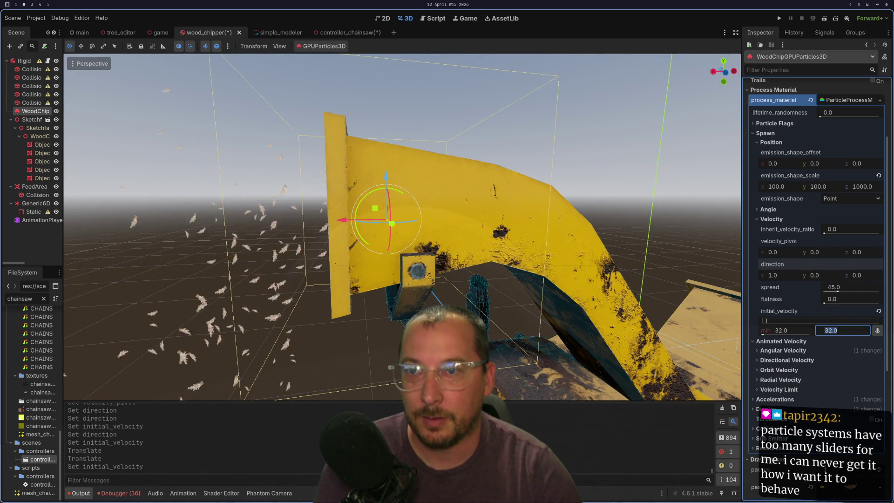
{"action": "scroll", "coordinate": [145, 303], "scroll_direction": "down", "scroll_amount": 5}
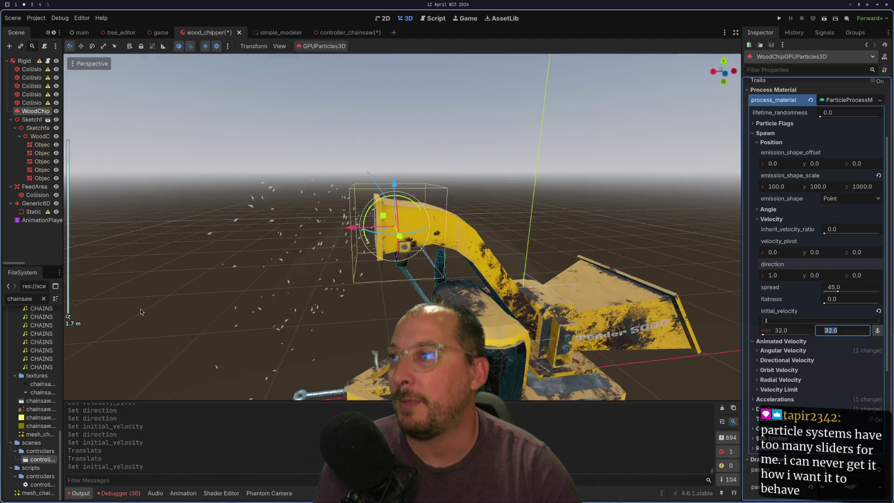
{"action": "left_click_drag", "start_coordinate": [141, 312], "coordinate": [130, 333]}
{"action": "scroll", "coordinate": [246, 301], "scroll_direction": "down", "scroll_amount": 2}
{"action": "left_click_drag", "start_coordinate": [246, 300], "coordinate": [260, 321]}
{"action": "scroll", "coordinate": [829, 139], "scroll_direction": "up", "scroll_amount": 5}
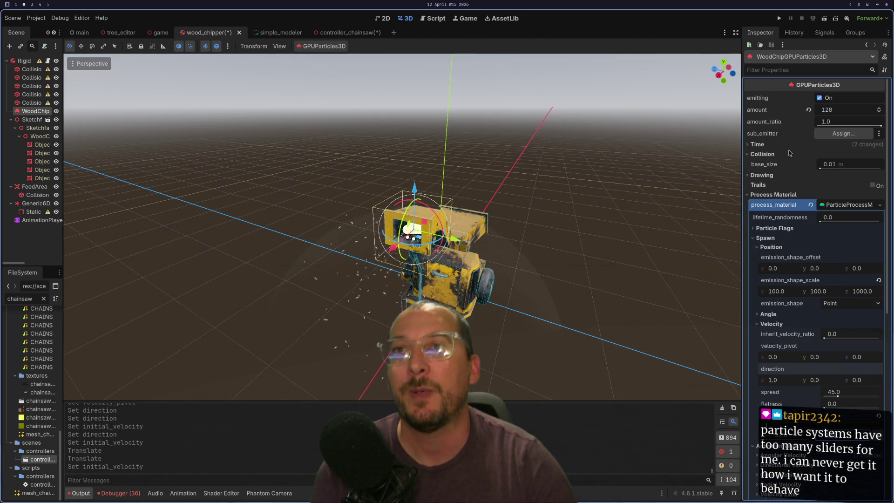
{"action": "left_click", "coordinate": [846, 111]}
Set the wood-chip emitter's particle amount to 256
{"action": "key", "text": "Return"}
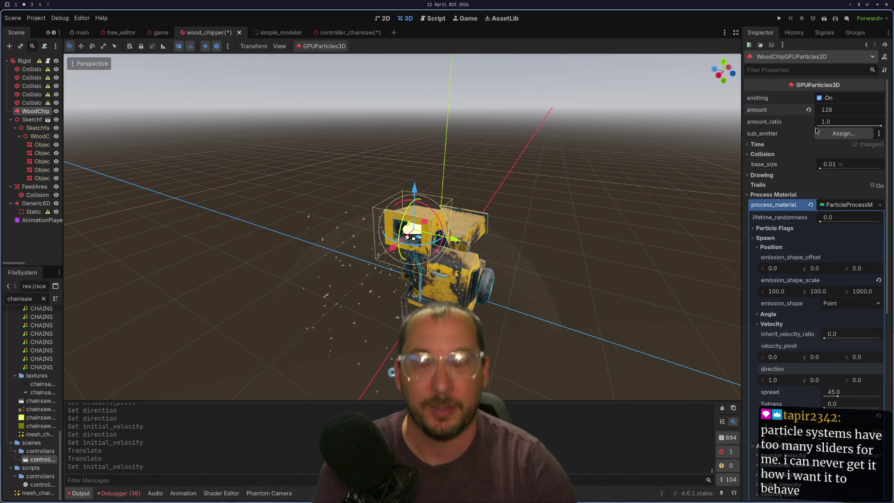
{"action": "type", "text": "256"}
{"action": "key", "text": "Tab"}
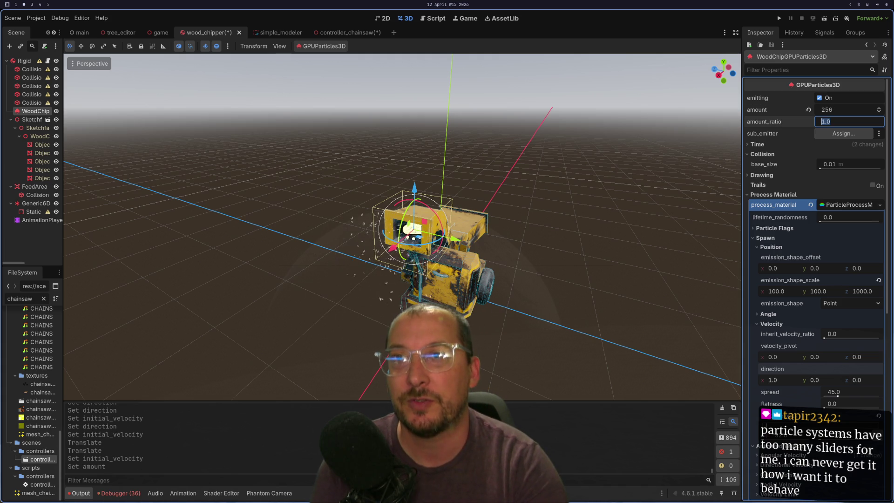
{"action": "scroll", "coordinate": [331, 292], "scroll_direction": "up", "scroll_amount": 3}
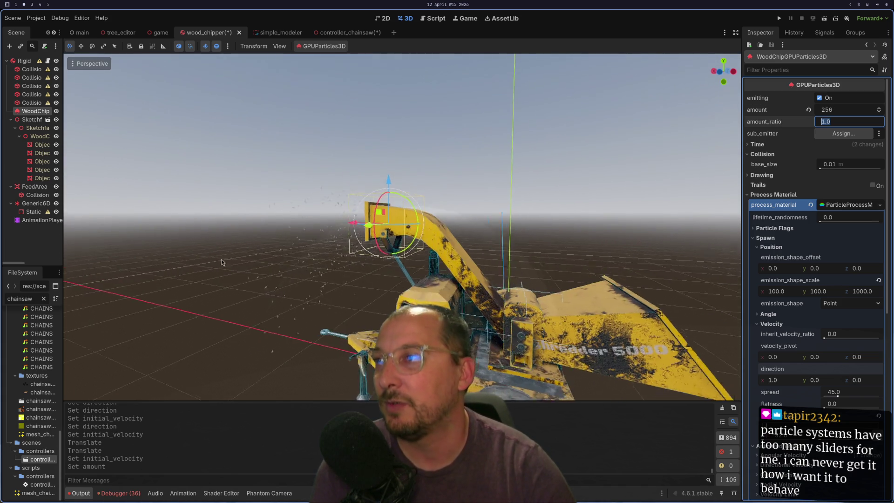
{"action": "scroll", "coordinate": [361, 294], "scroll_direction": "up", "scroll_amount": 5}
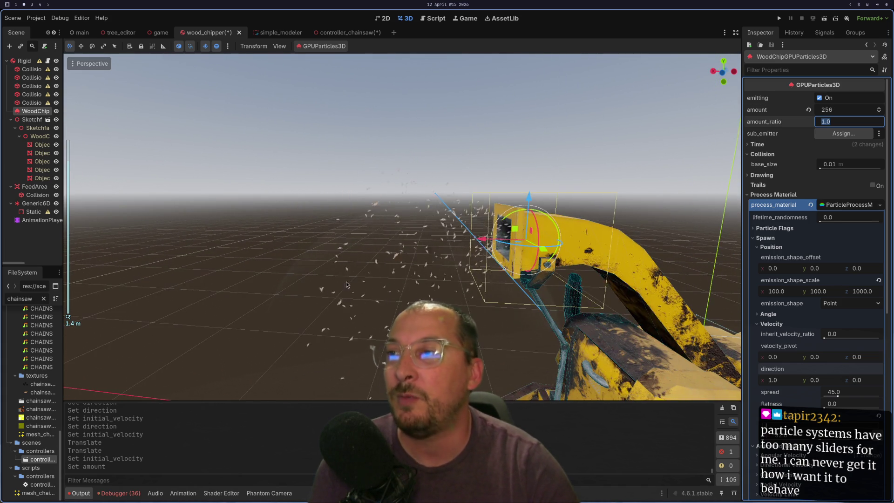
{"action": "scroll", "coordinate": [354, 288], "scroll_direction": "down", "scroll_amount": 6}
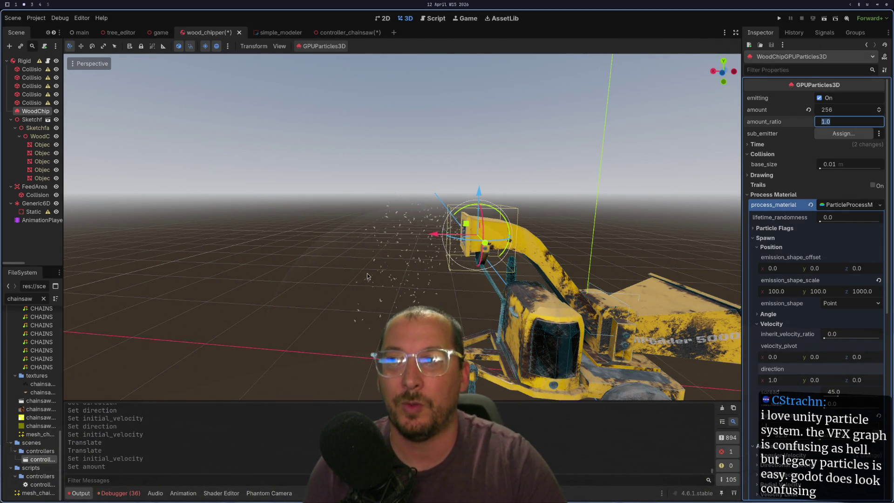
Set the particle lifetime to 1.0 s under Time settings
{"action": "scroll", "coordinate": [367, 276], "scroll_direction": "down", "scroll_amount": 3}
{"action": "scroll", "coordinate": [367, 276], "scroll_direction": "up", "scroll_amount": 3}
{"action": "scroll", "coordinate": [368, 277], "scroll_direction": "down", "scroll_amount": 3}
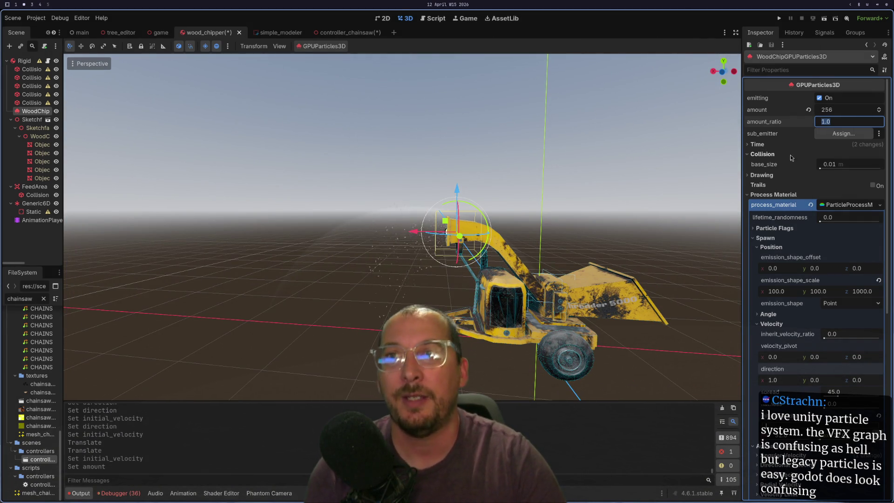
{"action": "left_click", "coordinate": [757, 145]}
{"action": "left_click", "coordinate": [820, 157]}
{"action": "type", "text": "1"}
{"action": "key", "text": "Tab"}
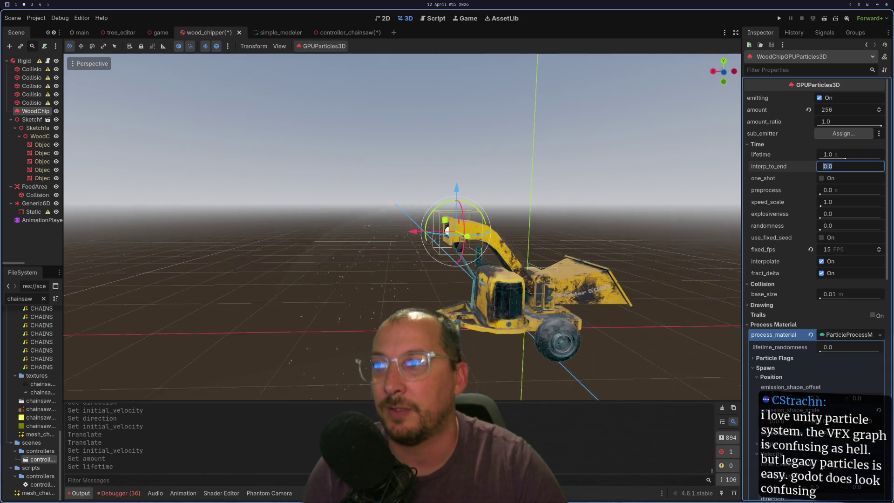
Orbit to face the chipper front-on, then save all scenes and run the project with F5
{"action": "scroll", "coordinate": [312, 316], "scroll_direction": "up", "scroll_amount": 5}
{"action": "scroll", "coordinate": [364, 325], "scroll_direction": "down", "scroll_amount": 3}
{"action": "scroll", "coordinate": [364, 325], "scroll_direction": "up", "scroll_amount": 3}
{"action": "left_click_drag", "start_coordinate": [364, 325], "coordinate": [511, 334]}
{"action": "scroll", "coordinate": [438, 330], "scroll_direction": "down", "scroll_amount": 3}
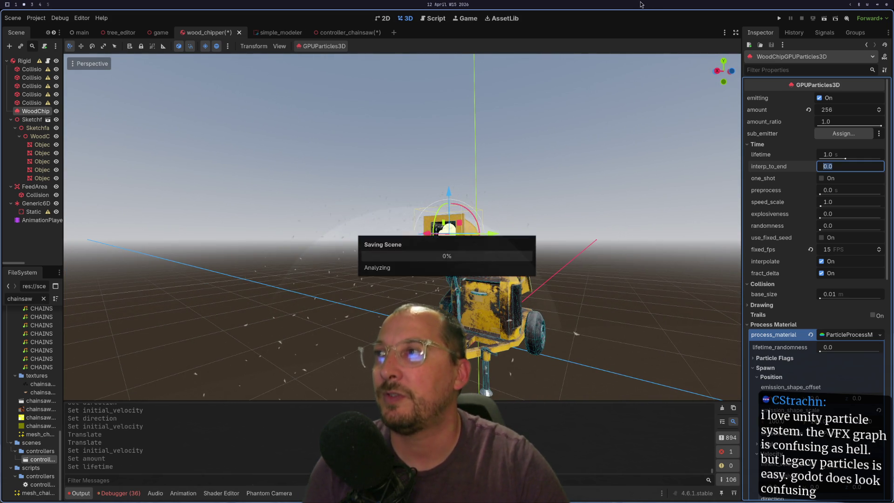
{"action": "key", "text": "F5"}
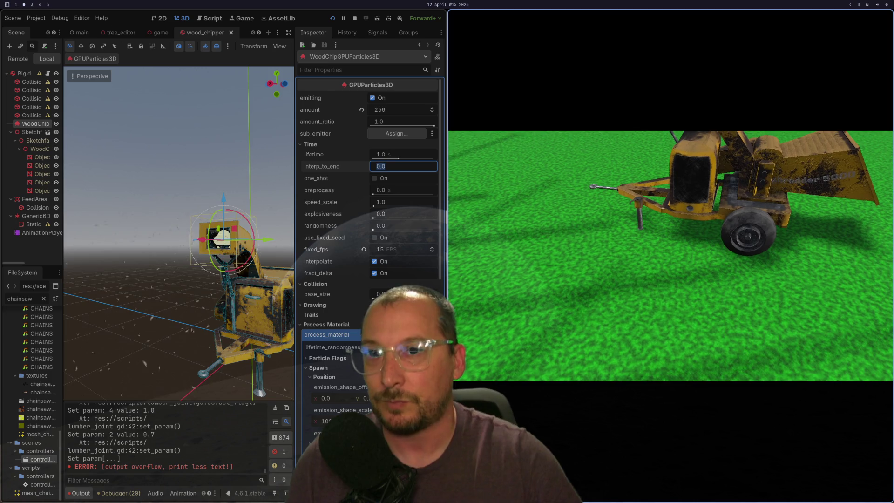
Toggle the WoodChip particles' visibility in the Scene dock, then open the Rigid root's wood_chipper.gd script
{"action": "scroll", "coordinate": [140, 230], "scroll_direction": "down", "scroll_amount": 3}
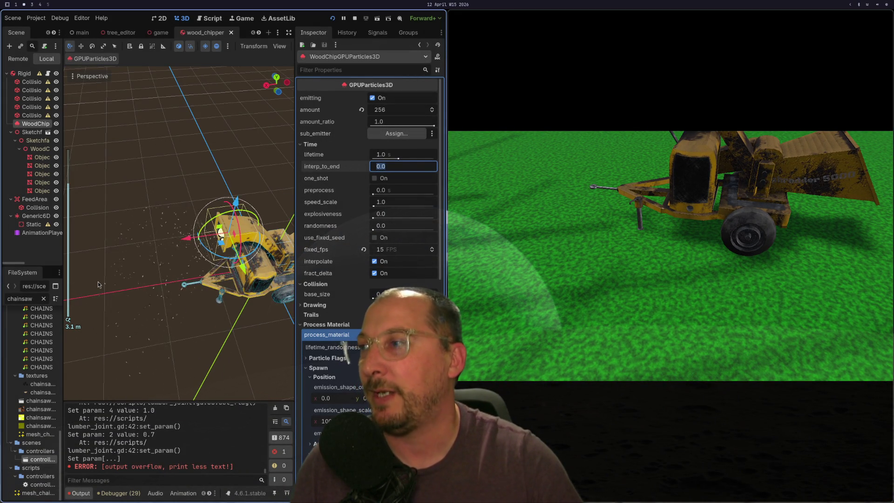
{"action": "left_click", "coordinate": [56, 124]}
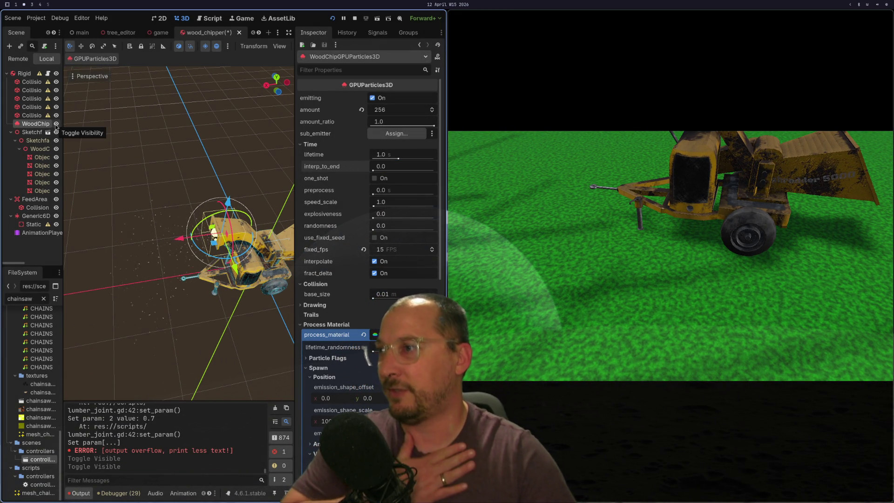
{"action": "double_click", "coordinate": [56, 124]}
{"action": "left_click", "coordinate": [28, 73]}
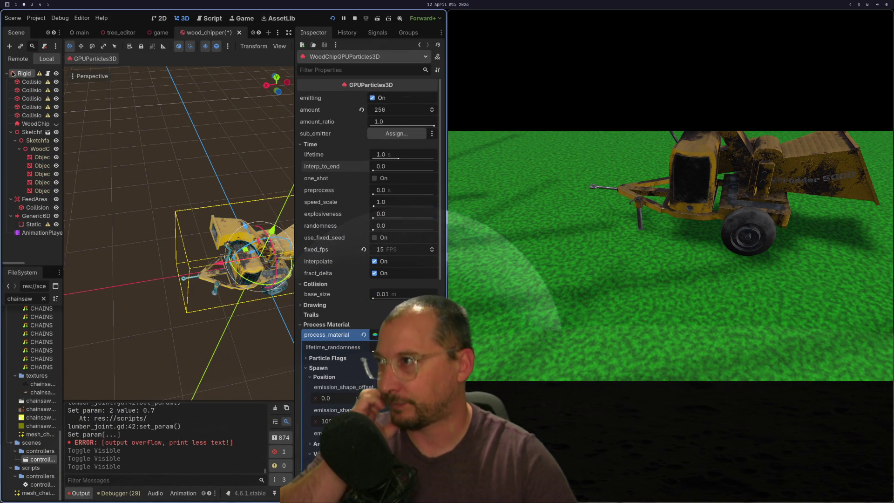
{"action": "left_click", "coordinate": [49, 73]}
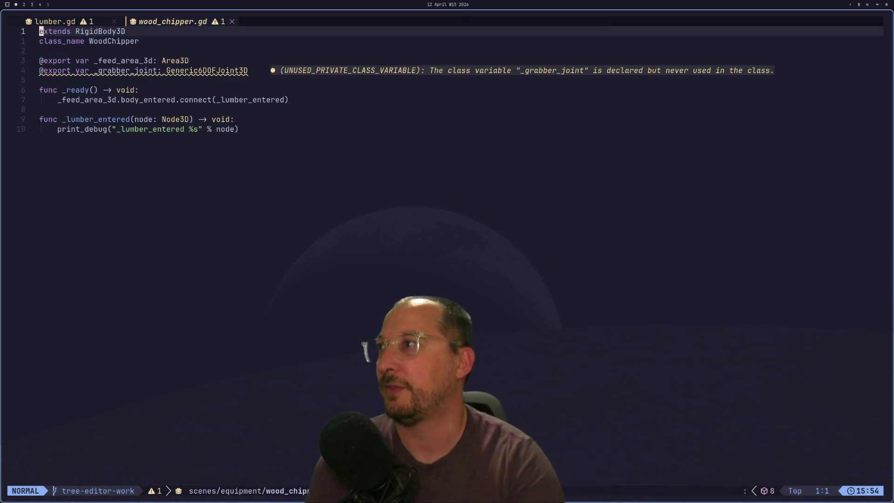
Duplicate the _grabber_joint export line and rename the copy to _gpu_particles
{"action": "key", "text": "j"}
{"action": "key", "text": "j"}
{"action": "key", "text": "j"}
{"action": "key", "text": "o"}
{"action": "key", "text": "Escape"}
{"action": "key", "text": "d"}
{"action": "key", "text": "d"}
{"action": "key", "text": "k"}
{"action": "key", "text": "y"}
{"action": "key", "text": "y"}
{"action": "key", "text": "p"}
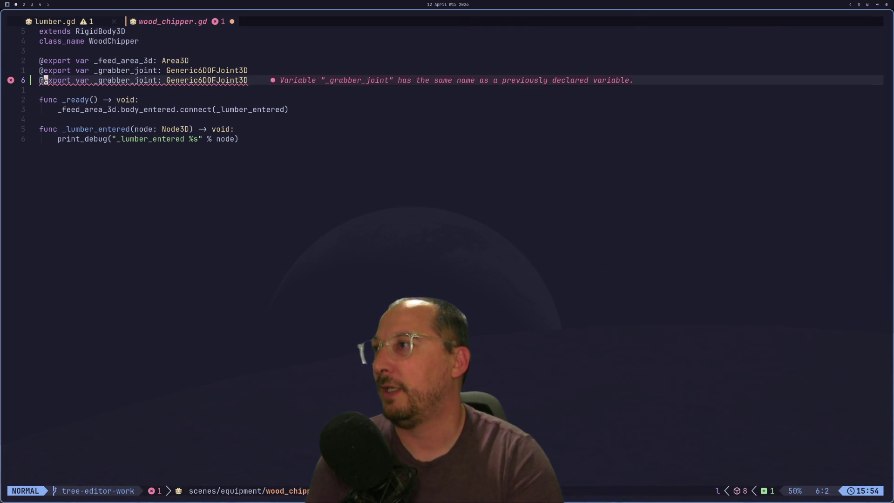
{"action": "type", "text": "cw_g"}
{"action": "key", "text": "Escape"}
{"action": "key", "text": "super+2"}
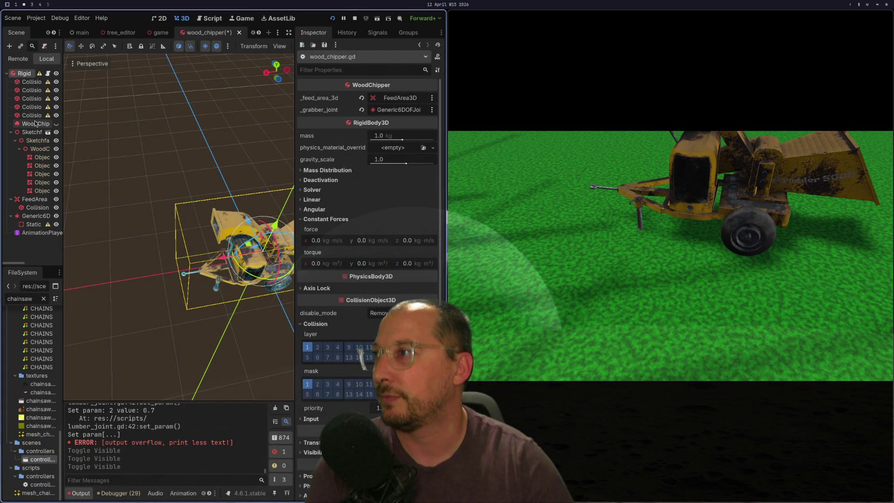
{"action": "key", "text": "super+1"}
{"action": "type", "text": "cw_"}
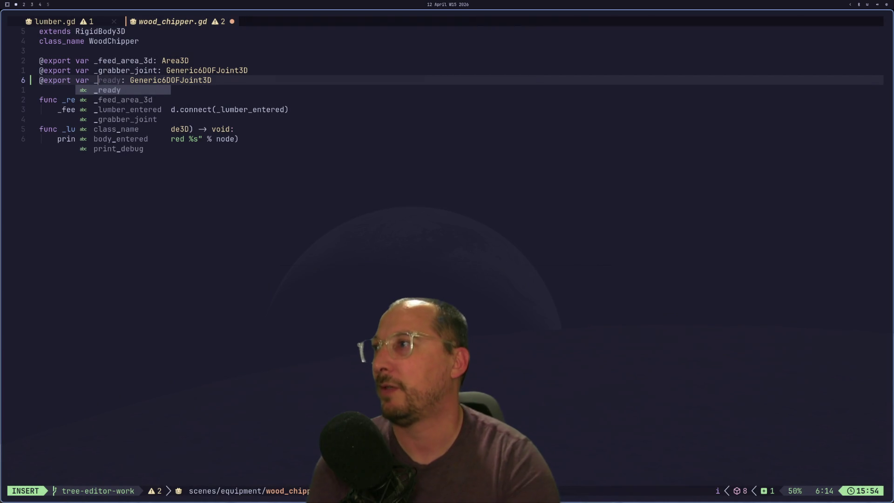
{"action": "type", "text": "gpu_particles"}
{"action": "key", "text": "Escape"}
Change the new variable's type to GPUParticles3D and save the script with :w
{"action": "key", "text": "w"}
{"action": "key", "text": "d"}
{"action": "key", "text": "w"}
{"action": "key", "text": "a"}
{"action": "key", "text": "Escape"}
{"action": "type", "text": "a GP"}
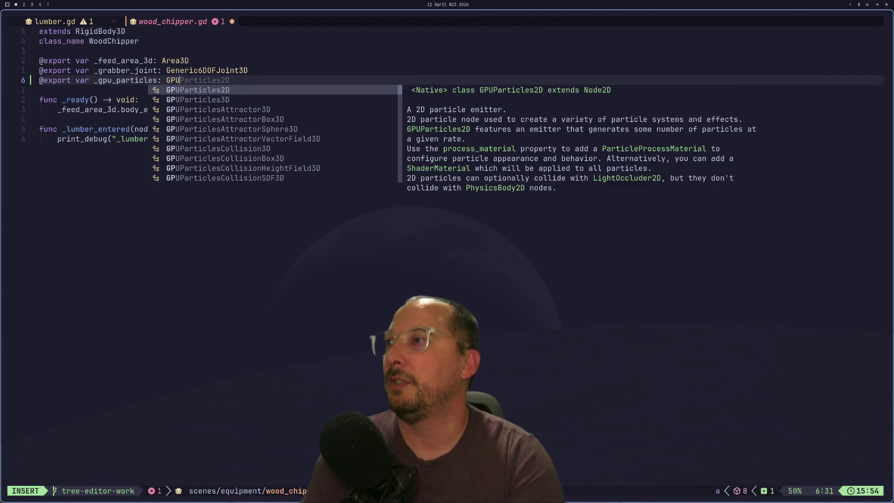
{"action": "key", "text": "ctrl+n"}
{"action": "key", "text": "Escape"}
{"action": "type", "text": ":w"}
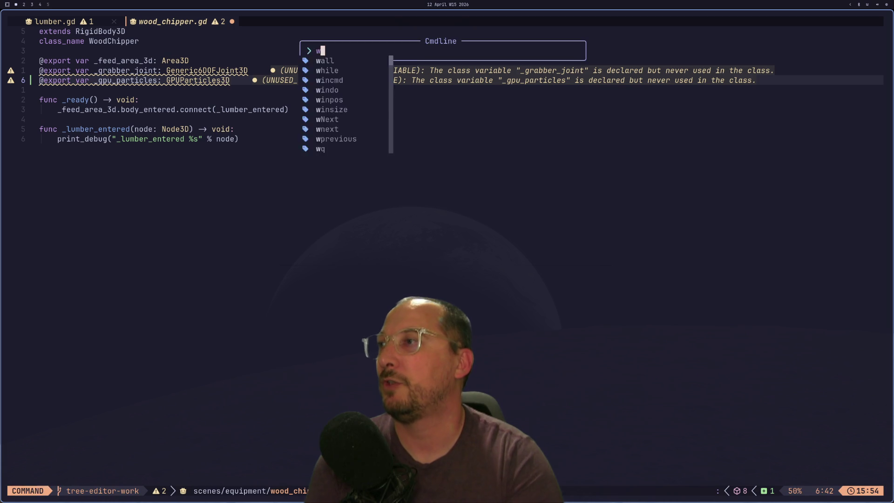
{"action": "key", "text": "Return"}
{"action": "key", "text": "j"}
{"action": "key", "text": "j"}
{"action": "key", "text": "j"}
{"action": "key", "text": "super+2"}
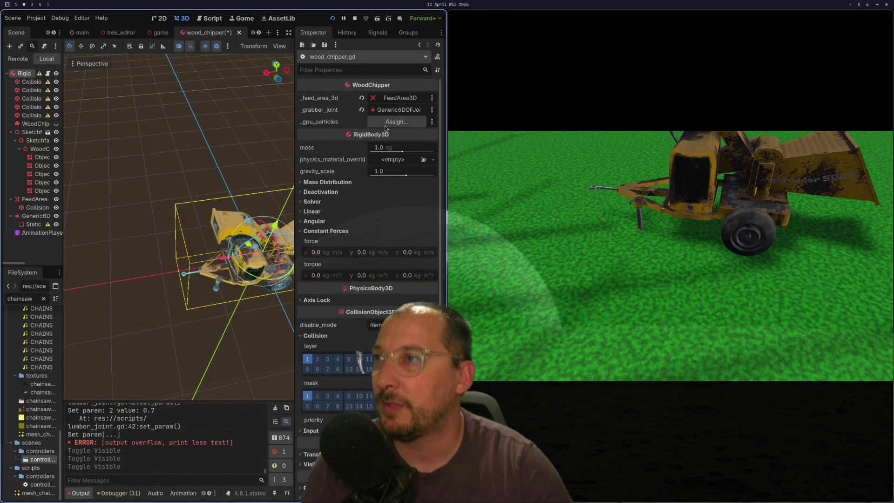
Assign WoodChipGPUParticles3D to the chipper's _gpu_particles property and stop the running game
{"action": "left_click", "coordinate": [385, 124]}
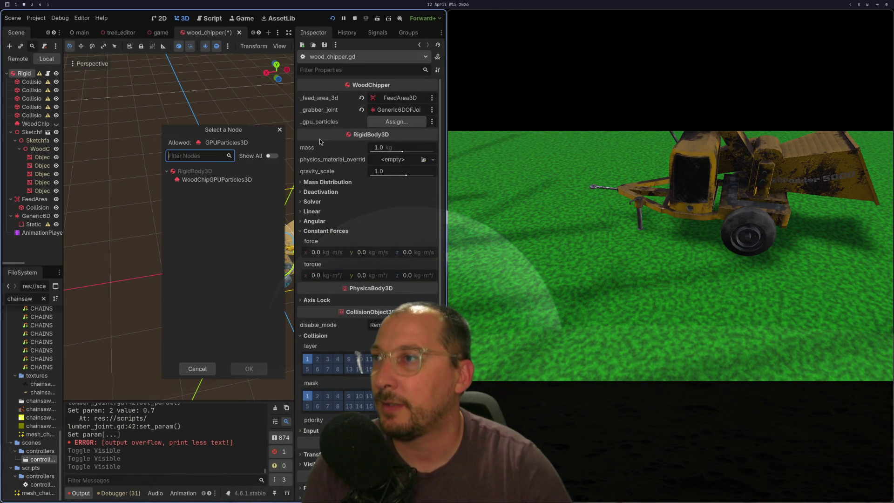
{"action": "double_click", "coordinate": [241, 180]}
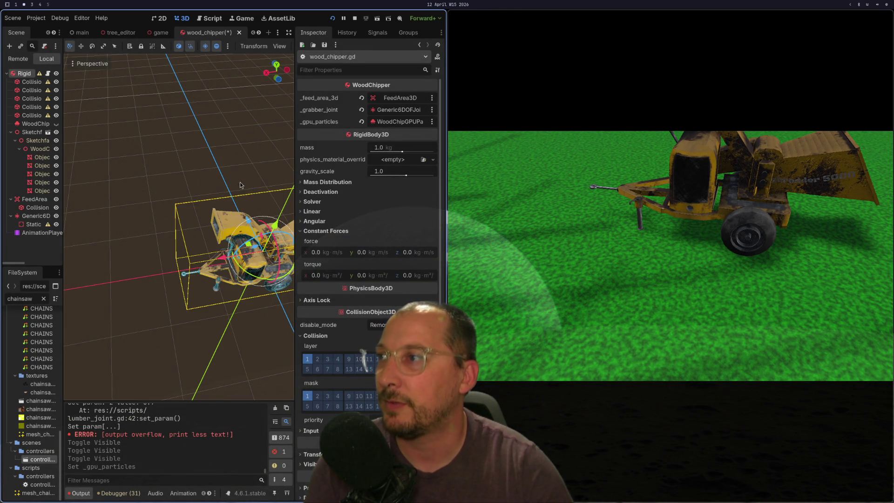
{"action": "left_click", "coordinate": [353, 20]}
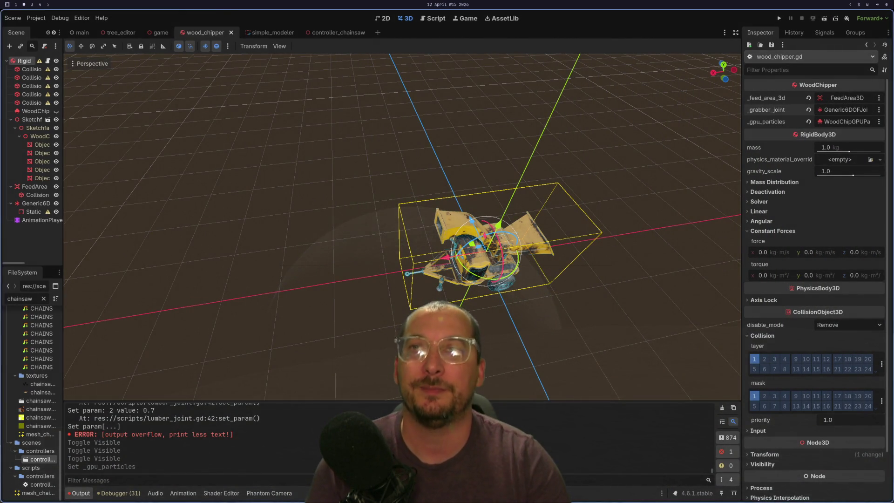
Glance at the script, then bring up the WoodChip node's context menu in the Scene dock
{"action": "key", "text": "super+1"}
{"action": "key", "text": "super+2"}
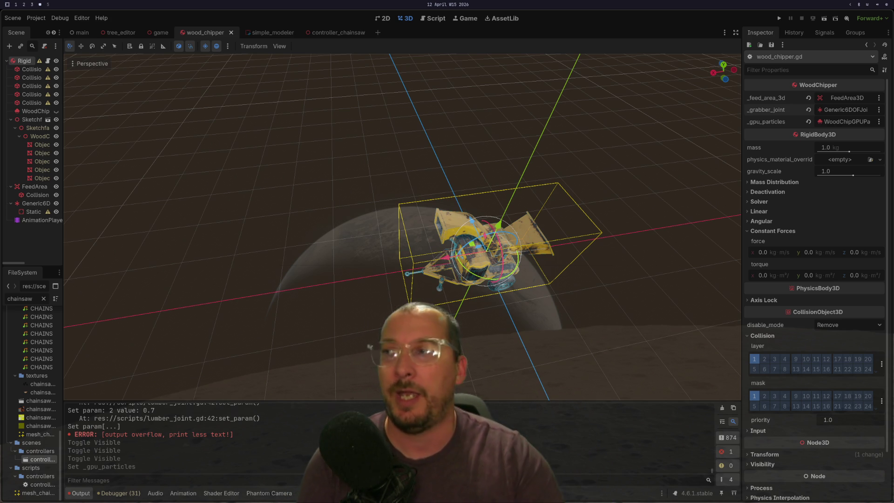
{"action": "right_click", "coordinate": [37, 116]}
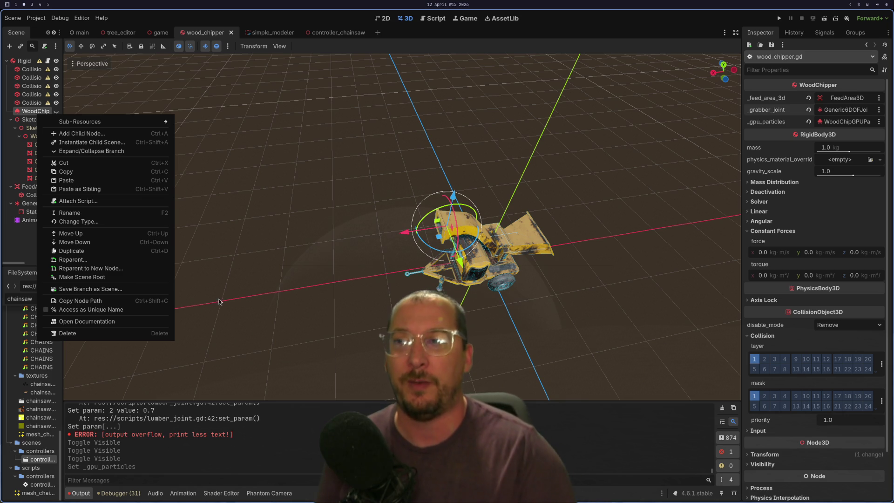
Dismiss the context menu, orbit to a near-ground view, and select the WoodChip particles node
{"action": "left_click", "coordinate": [554, 252]}
{"action": "left_click_drag", "start_coordinate": [574, 209], "coordinate": [515, 156]}
{"action": "scroll", "coordinate": [521, 204], "scroll_direction": "down", "scroll_amount": 2}
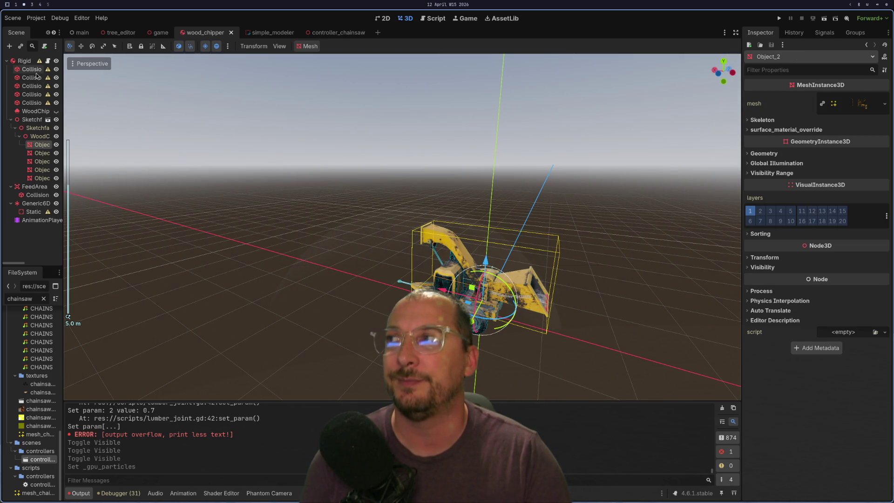
{"action": "left_click", "coordinate": [33, 111]}
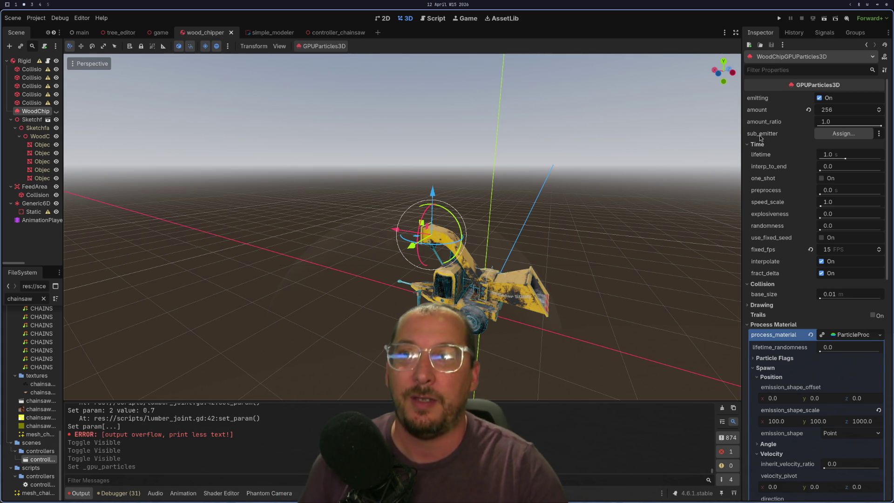
{"action": "left_click", "coordinate": [16, 62]}
{"action": "left_click", "coordinate": [34, 112]}
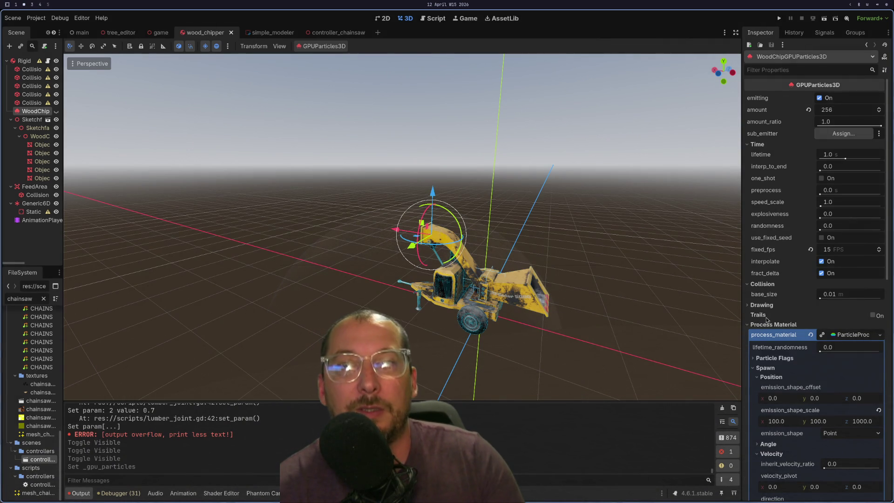
{"action": "scroll", "coordinate": [768, 318], "scroll_direction": "down", "scroll_amount": 5}
{"action": "scroll", "coordinate": [768, 318], "scroll_direction": "up", "scroll_amount": 2}
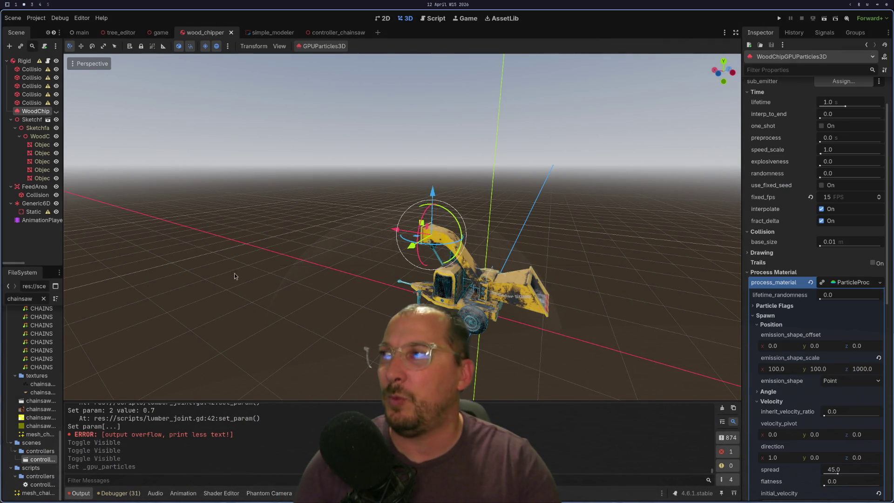
{"action": "scroll", "coordinate": [395, 257], "scroll_direction": "up", "scroll_amount": 3}
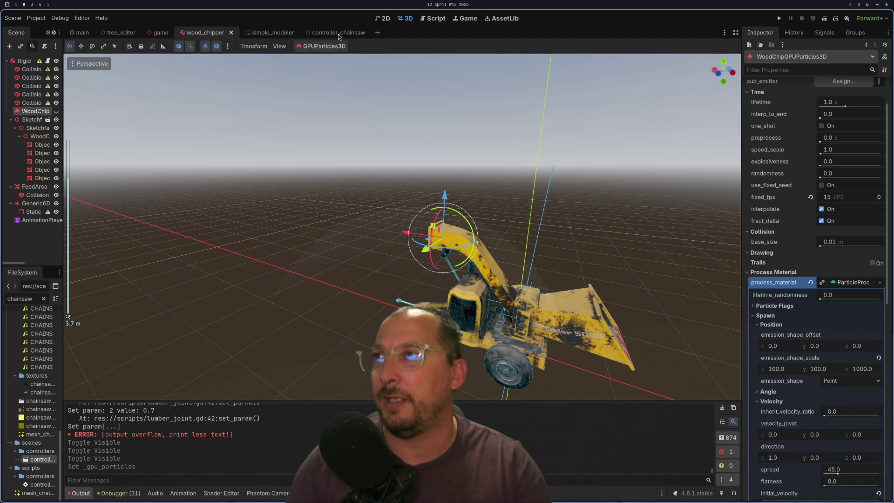
{"action": "scroll", "coordinate": [541, 315], "scroll_direction": "up", "scroll_amount": 5}
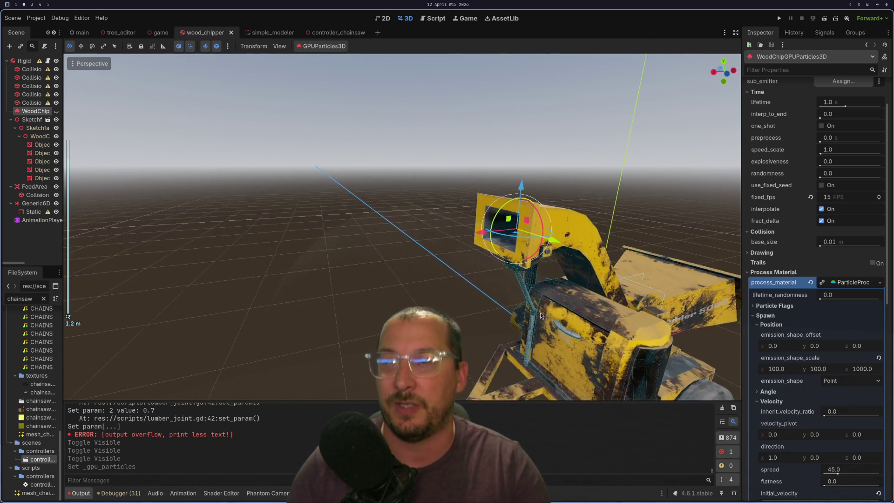
{"action": "scroll", "coordinate": [582, 321], "scroll_direction": "down", "scroll_amount": 5}
{"action": "key", "text": "w"}
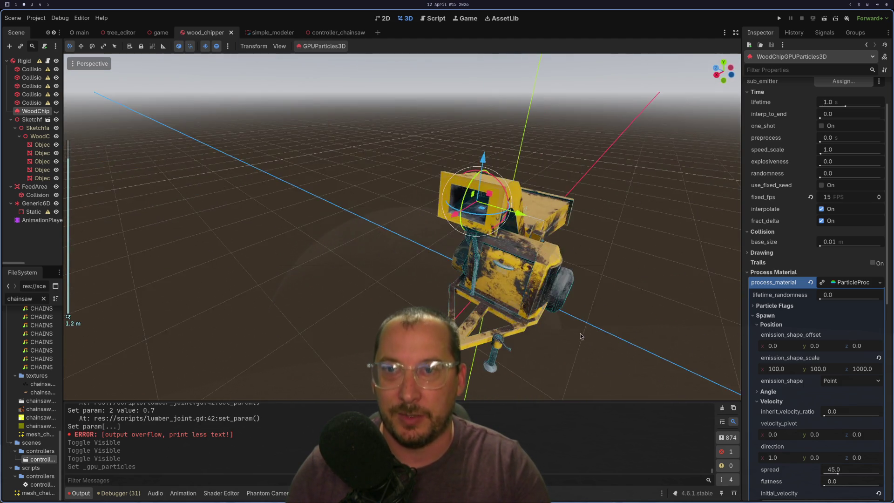
{"action": "scroll", "coordinate": [480, 338], "scroll_direction": "up", "scroll_amount": 5}
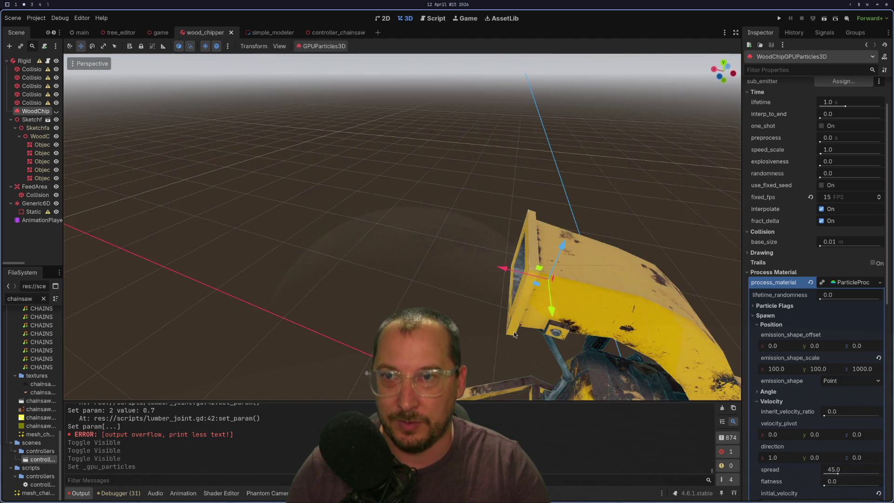
{"action": "mouse_move", "coordinate": [513, 332]}
{"action": "left_mouse_down"}
{"action": "mouse_move", "coordinate": [568, 328]}
{"action": "mouse_move", "coordinate": [402, 277]}
{"action": "mouse_move", "coordinate": [398, 245]}
{"action": "mouse_move", "coordinate": [470, 249]}
{"action": "mouse_move", "coordinate": [570, 282]}
{"action": "left_mouse_up"}
{"action": "scroll", "coordinate": [470, 249], "scroll_direction": "up", "scroll_amount": 2}
{"action": "scroll", "coordinate": [770, 219], "scroll_direction": "down", "scroll_amount": 3}
{"action": "scroll", "coordinate": [769, 220], "scroll_direction": "up", "scroll_amount": 5}
{"action": "scroll", "coordinate": [770, 220], "scroll_direction": "down", "scroll_amount": 10}
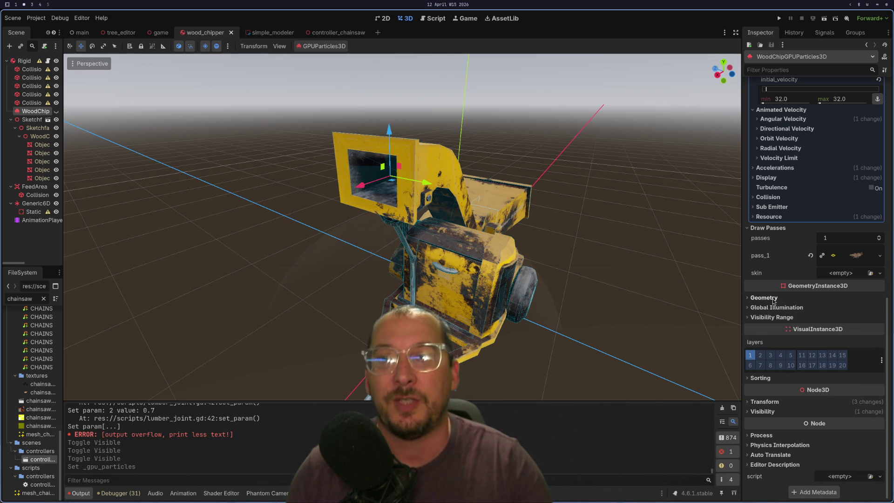
{"action": "left_click", "coordinate": [761, 298]}
{"action": "left_click", "coordinate": [761, 298]}
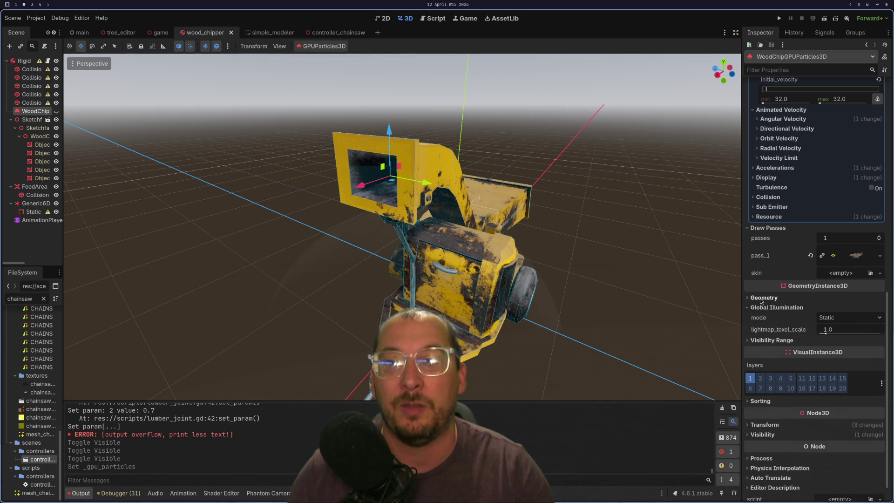
{"action": "left_click", "coordinate": [759, 309]}
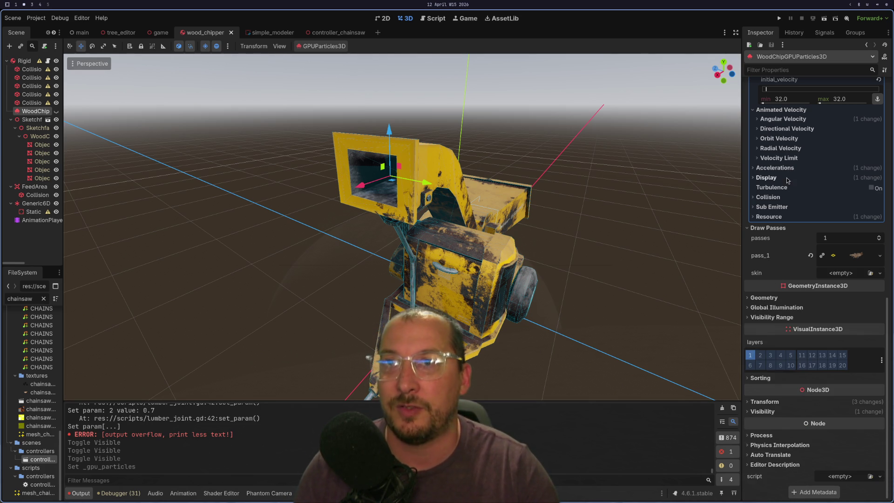
{"action": "scroll", "coordinate": [790, 203], "scroll_direction": "up", "scroll_amount": 5}
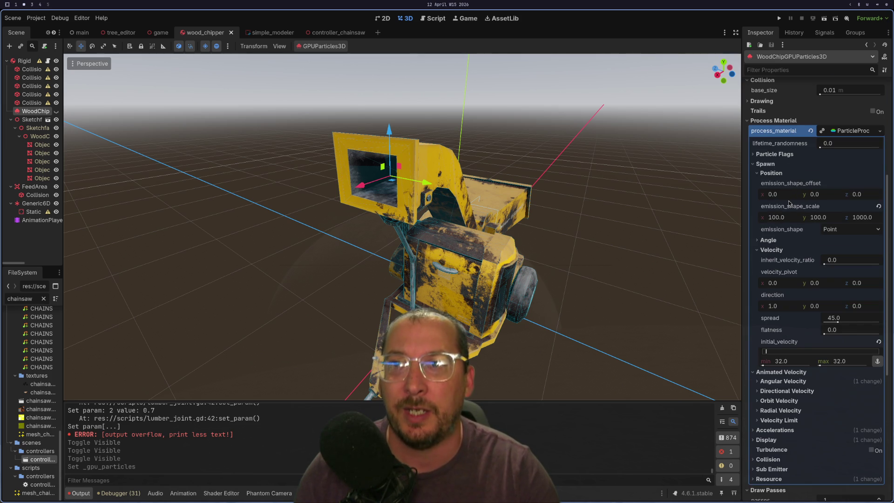
{"action": "left_click", "coordinate": [762, 165]}
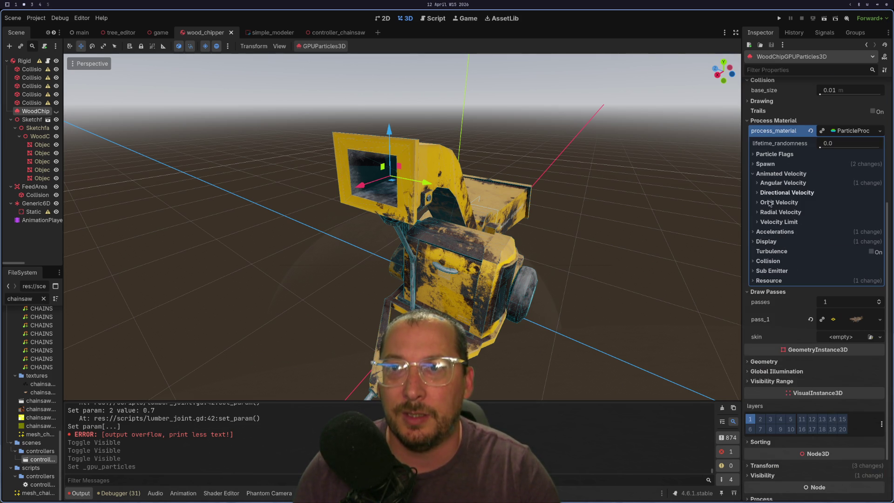
{"action": "left_click", "coordinate": [778, 261]}
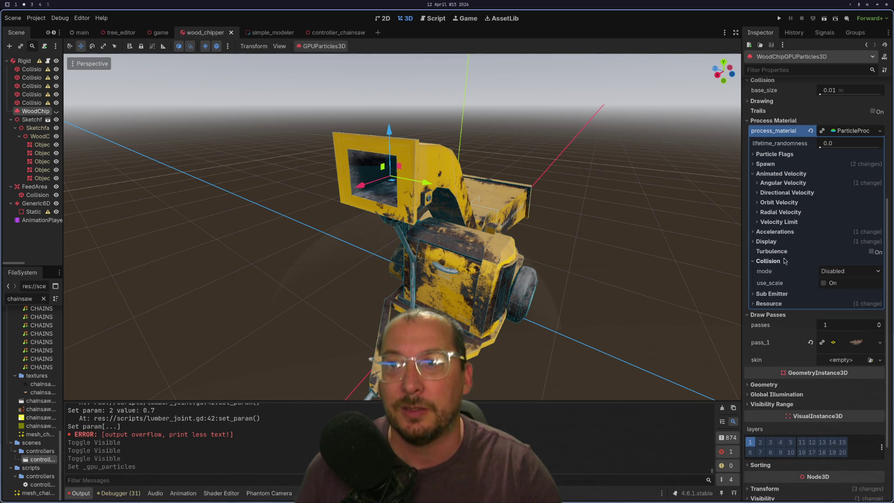
{"action": "left_click", "coordinate": [828, 272]}
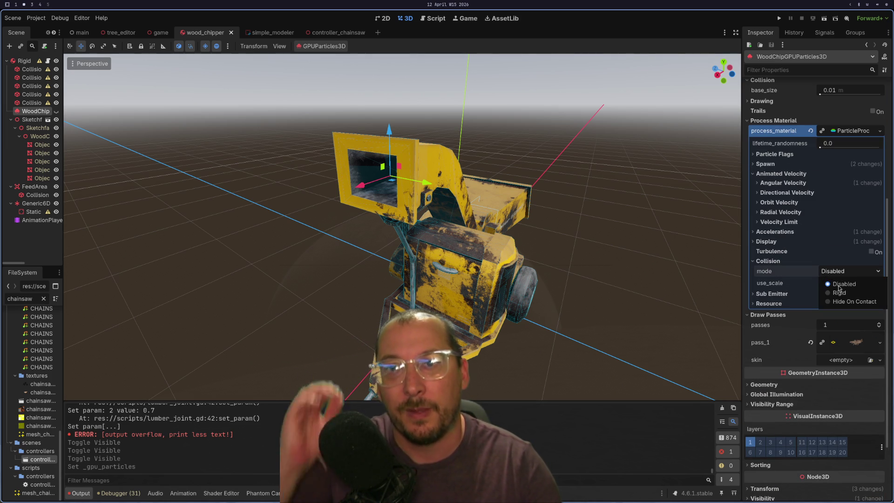
{"action": "left_click", "coordinate": [839, 293]}
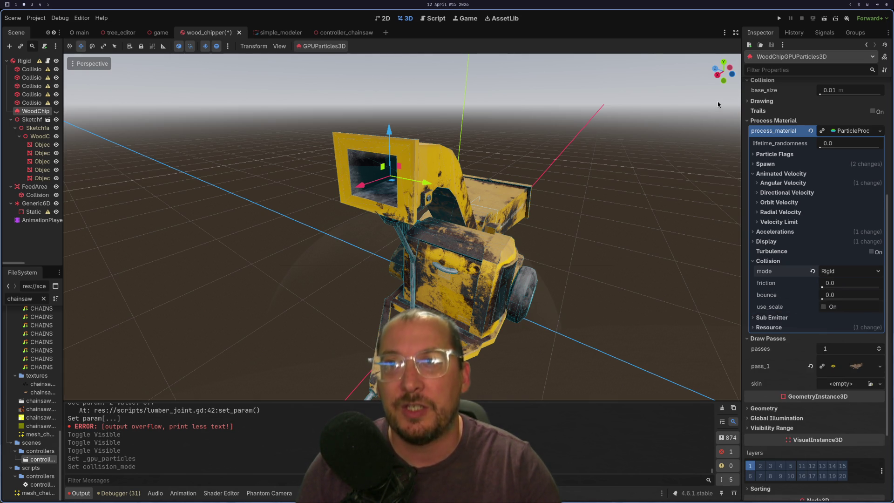
{"action": "scroll", "coordinate": [771, 183], "scroll_direction": "up", "scroll_amount": 4}
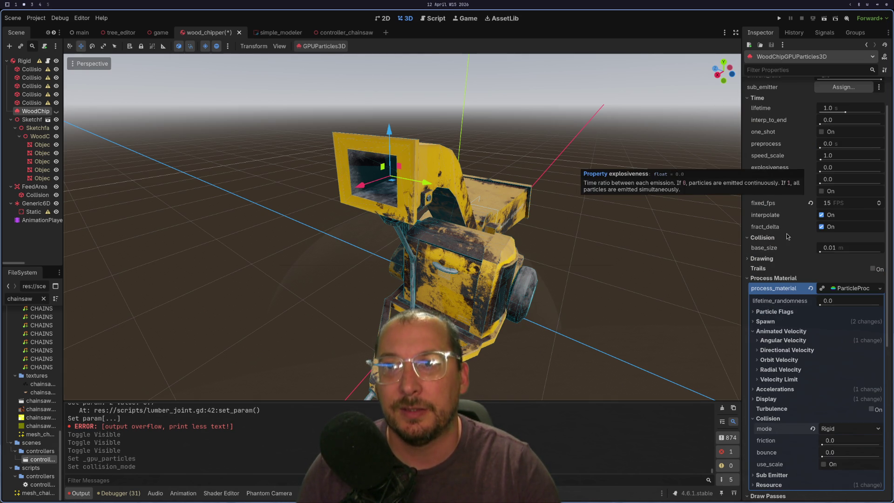
{"action": "mouse_move", "coordinate": [778, 251]}
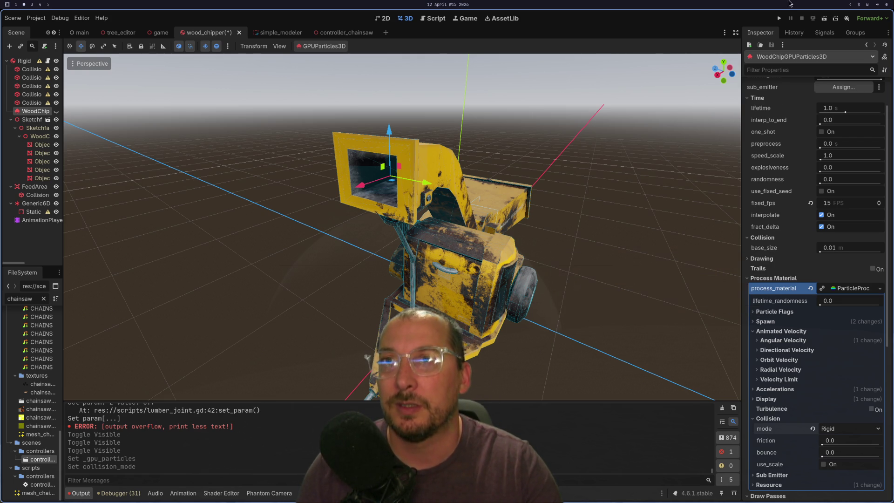
{"action": "left_click", "coordinate": [778, 20]}
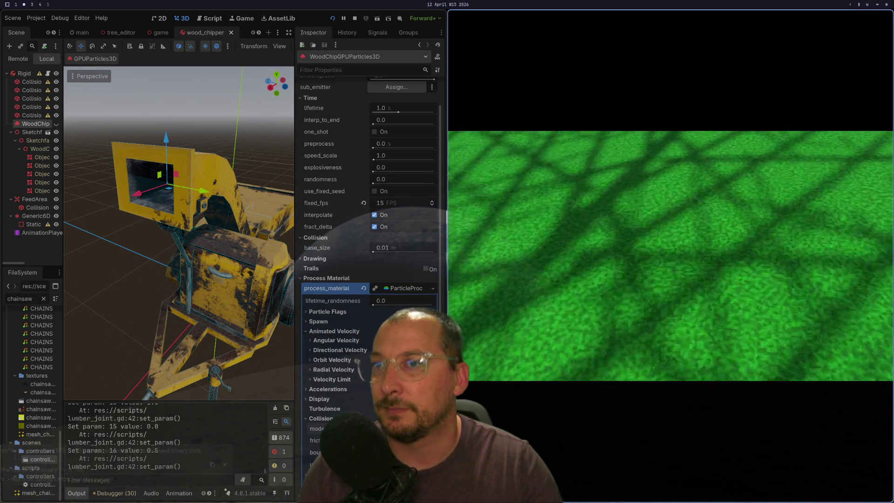
Walk the player to the chipper, unhide the WoodChip particles, then stop the game with F8
{"action": "key", "text": "w"}
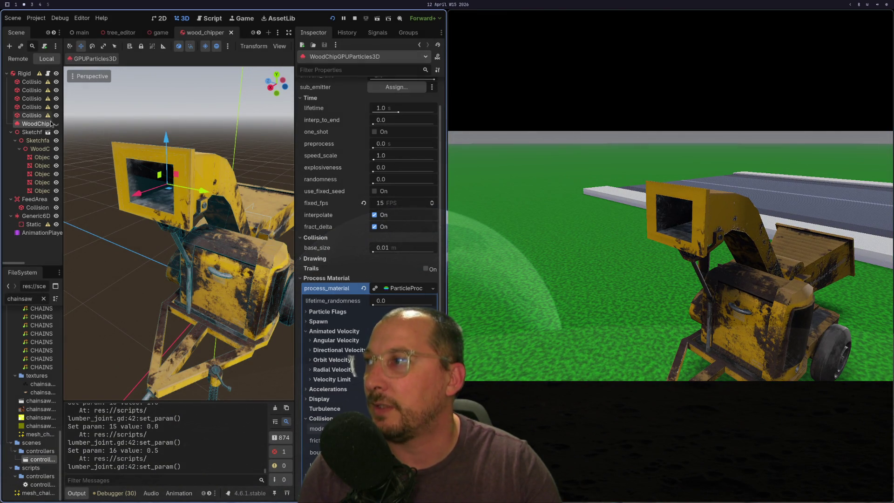
{"action": "left_click", "coordinate": [55, 124]}
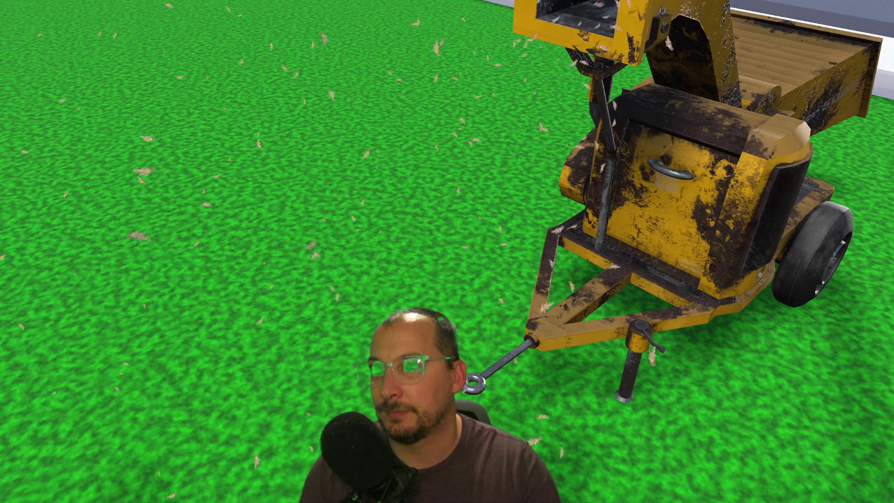
{"action": "key", "text": "F8"}
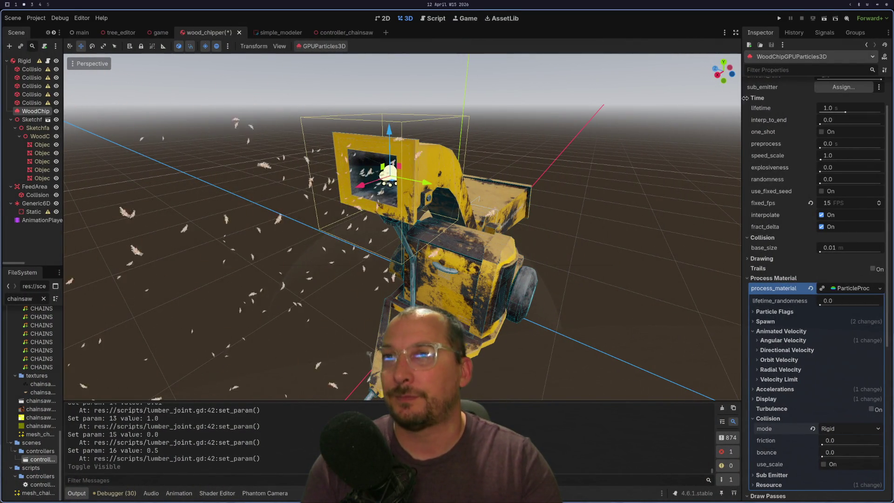
Widen the chips' Angular Velocity range in the process material, previously -720 to 0
{"action": "scroll", "coordinate": [795, 132], "scroll_direction": "up", "scroll_amount": 3}
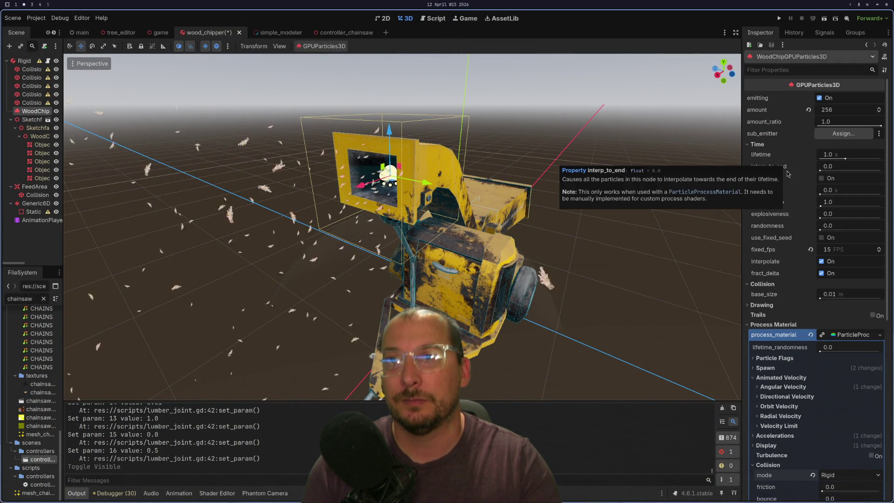
{"action": "mouse_move", "coordinate": [782, 207]}
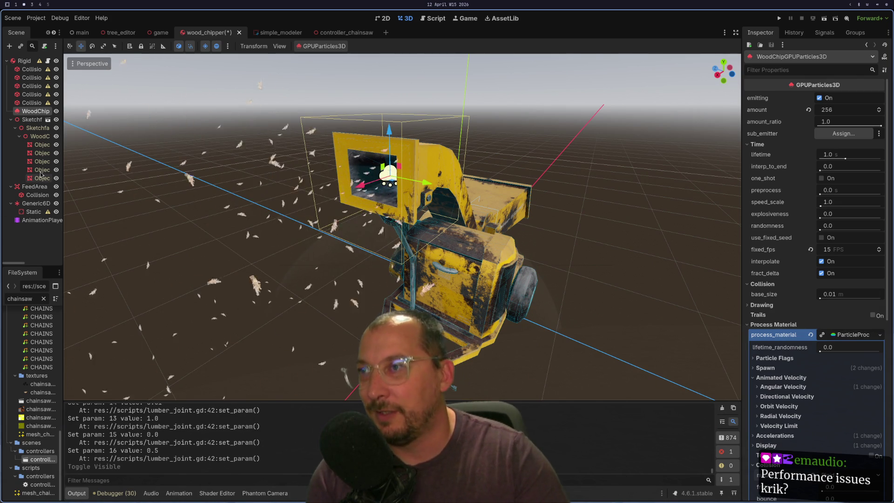
{"action": "scroll", "coordinate": [571, 242], "scroll_direction": "down", "scroll_amount": 2}
{"action": "left_click_drag", "start_coordinate": [544, 276], "coordinate": [495, 262]}
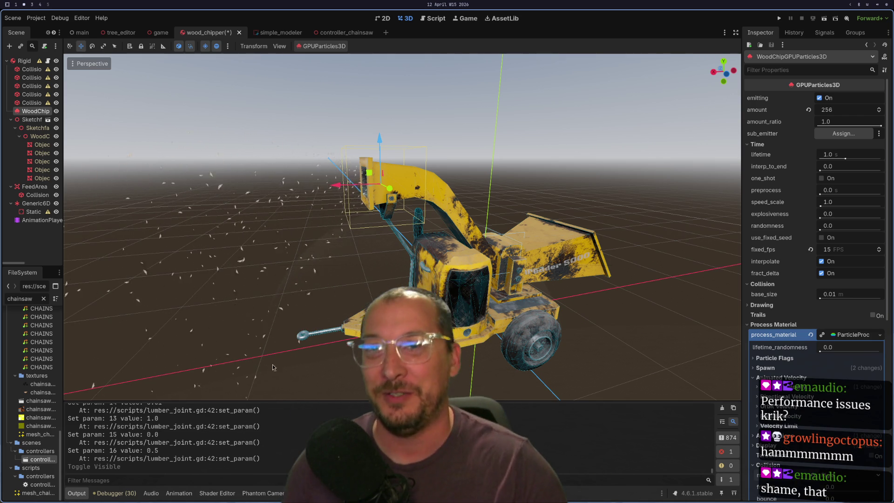
{"action": "scroll", "coordinate": [800, 305], "scroll_direction": "down", "scroll_amount": 2}
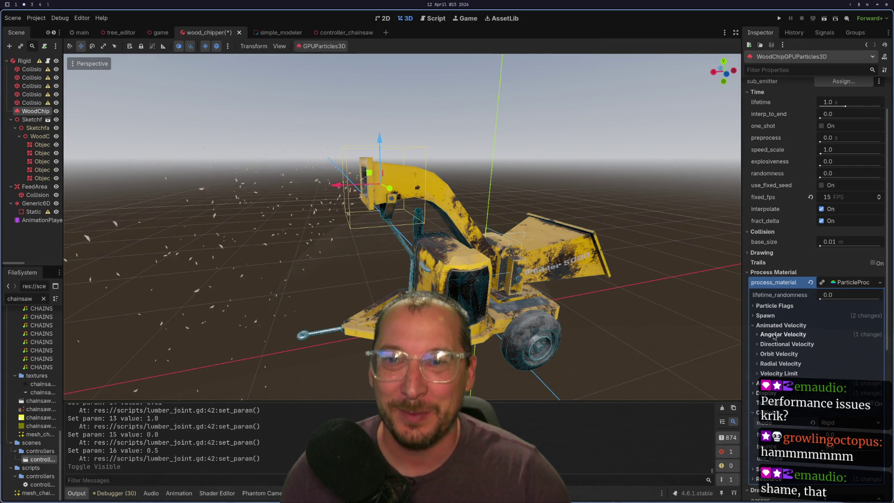
{"action": "left_click", "coordinate": [774, 335]}
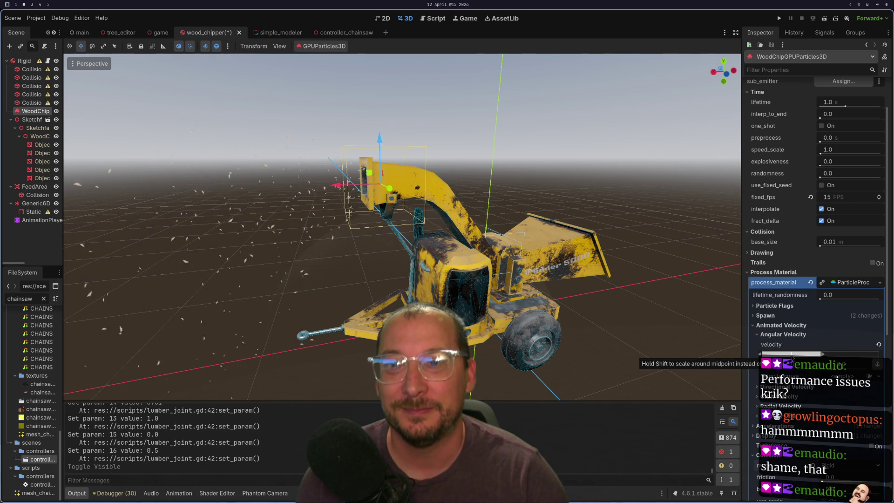
{"action": "mouse_move", "coordinate": [792, 356]}
{"action": "left_mouse_down"}
{"action": "mouse_move", "coordinate": [779, 355]}
{"action": "mouse_move", "coordinate": [790, 356]}
{"action": "left_mouse_up"}
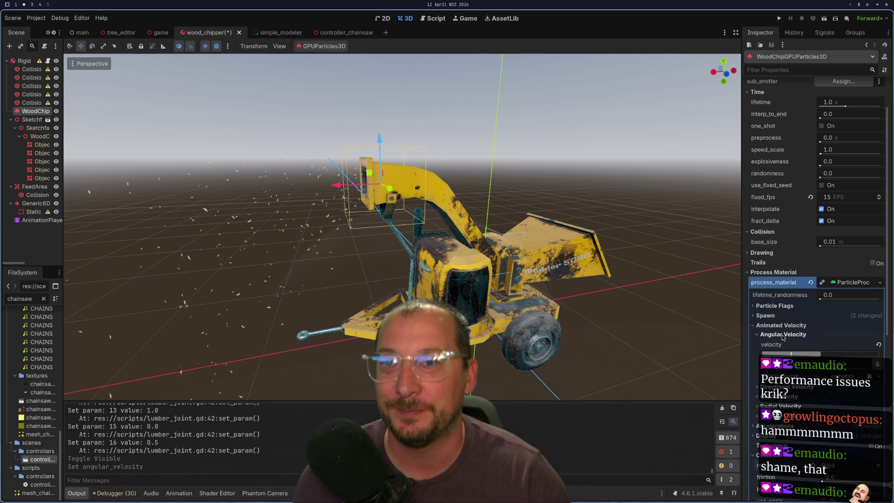
{"action": "left_click", "coordinate": [763, 317]}
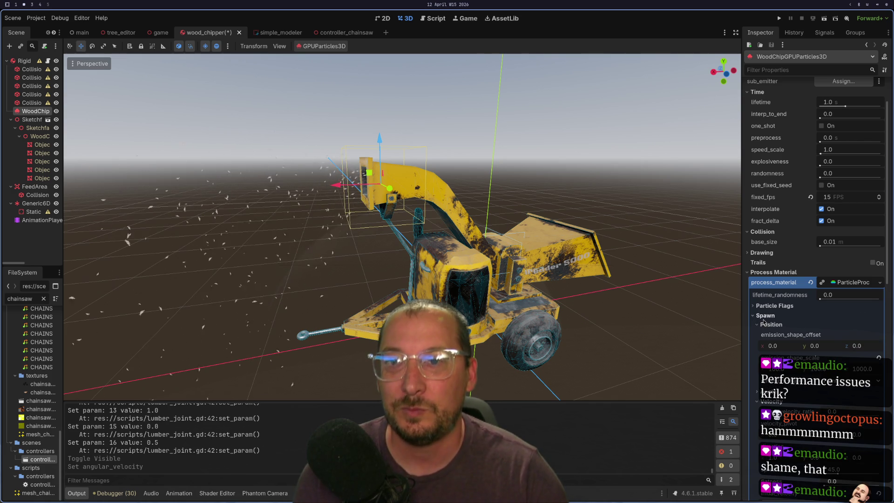
{"action": "left_click", "coordinate": [764, 320]}
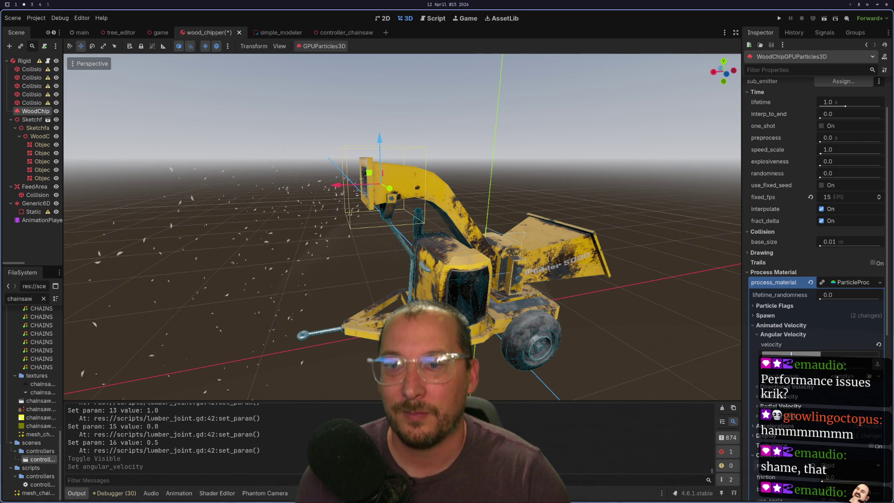
Switch the particles' collision mode from Rigid to Disabled
{"action": "scroll", "coordinate": [815, 233], "scroll_direction": "down", "scroll_amount": 3}
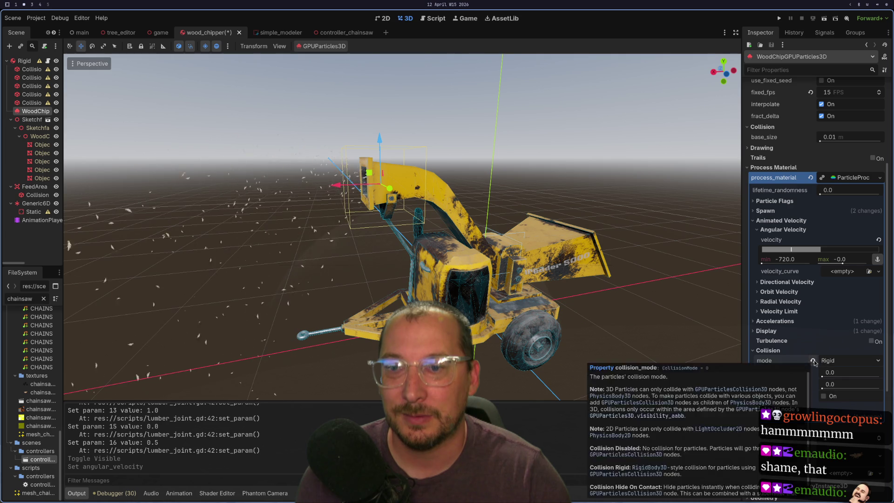
{"action": "scroll", "coordinate": [814, 362], "scroll_direction": "down", "scroll_amount": 4}
{"action": "left_click", "coordinate": [850, 203]}
{"action": "left_click", "coordinate": [834, 214]}
{"action": "scroll", "coordinate": [829, 148], "scroll_direction": "up", "scroll_amount": 3}
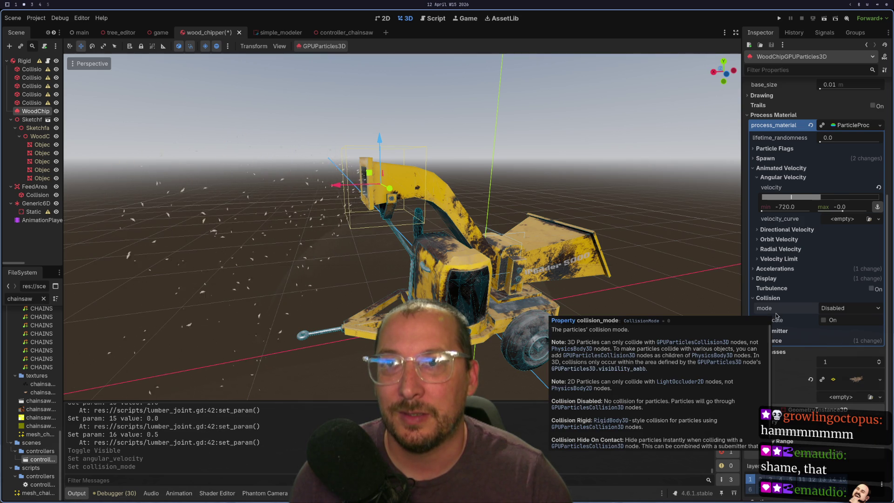
Collapse Animated Velocity and inspect the mesh used to draw each chip
{"action": "scroll", "coordinate": [847, 377], "scroll_direction": "down", "scroll_amount": 5}
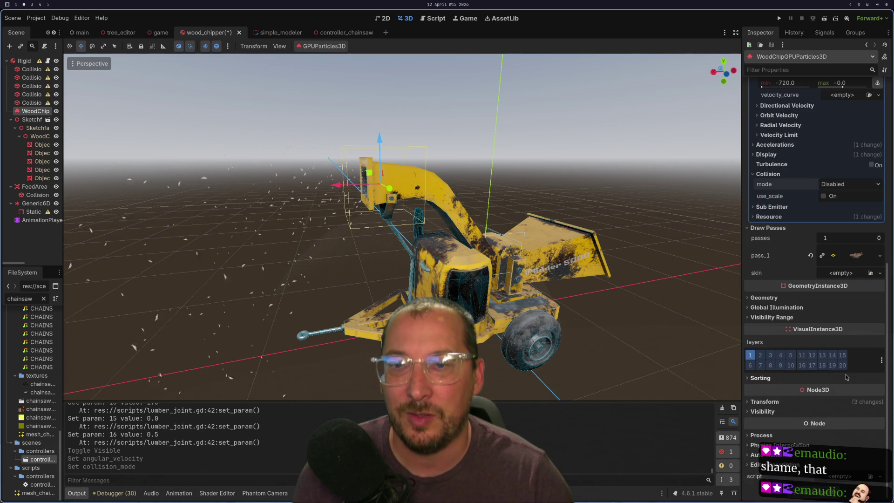
{"action": "scroll", "coordinate": [847, 377], "scroll_direction": "up", "scroll_amount": 4}
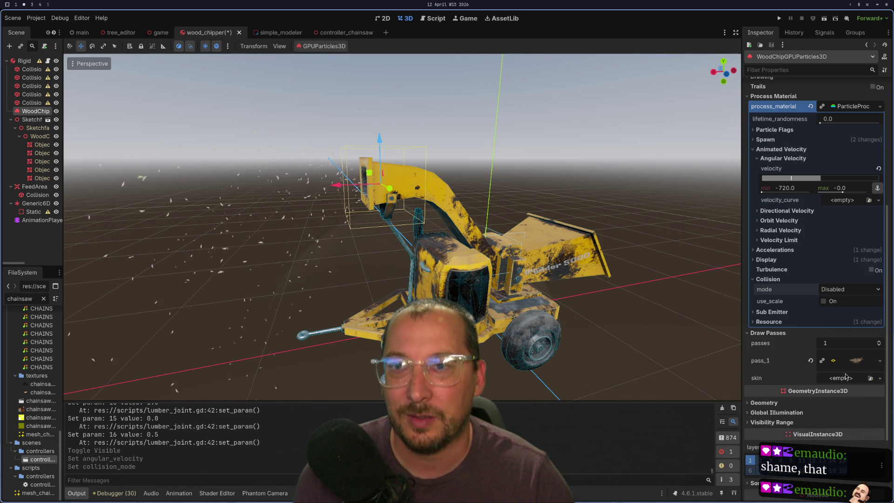
{"action": "scroll", "coordinate": [809, 384], "scroll_direction": "up", "scroll_amount": 8}
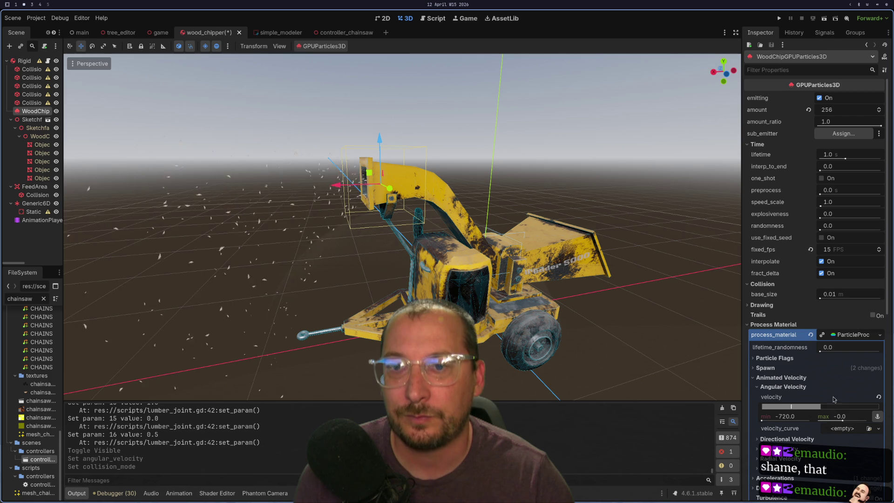
{"action": "left_click", "coordinate": [772, 378]}
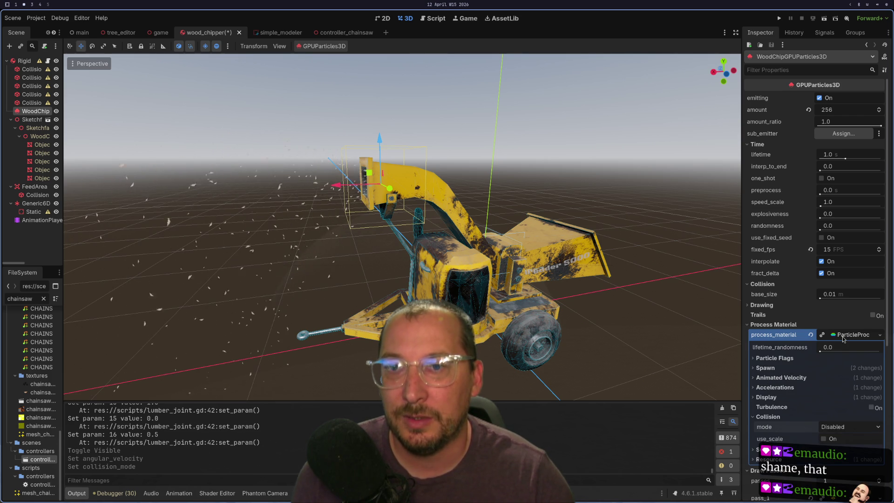
{"action": "scroll", "coordinate": [802, 405], "scroll_direction": "down", "scroll_amount": 4}
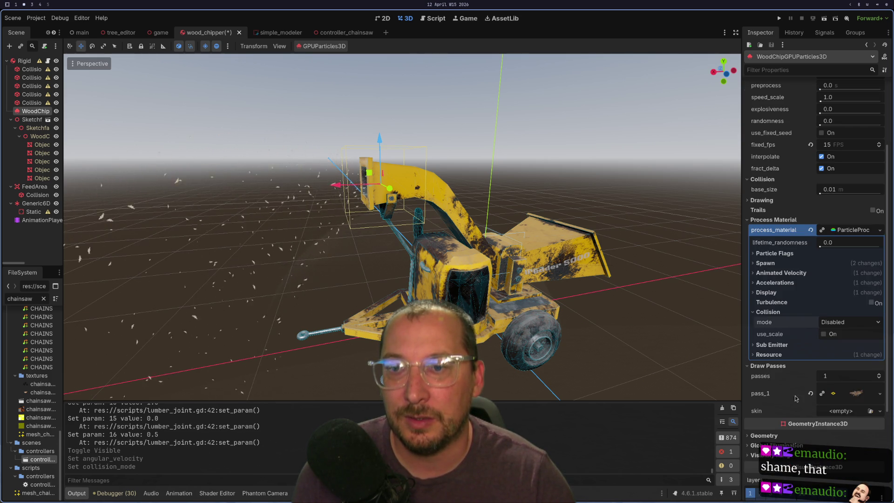
{"action": "left_click", "coordinate": [861, 400]}
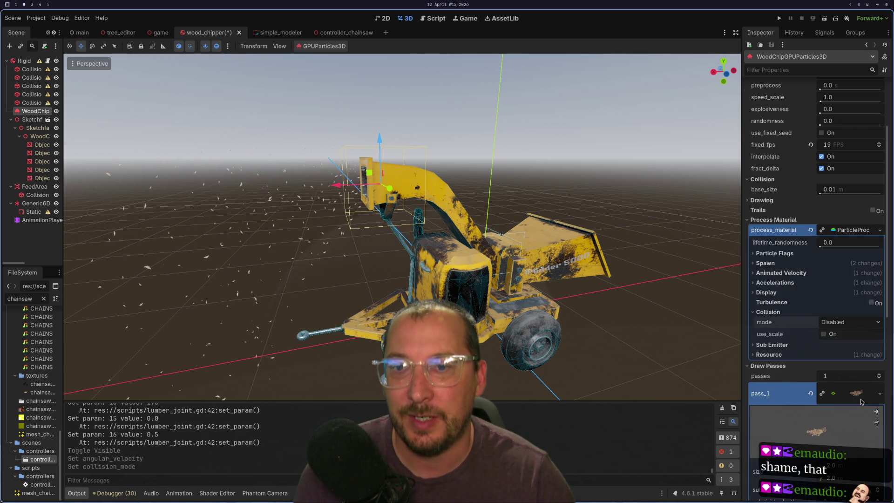
{"action": "scroll", "coordinate": [861, 402], "scroll_direction": "down", "scroll_amount": 8}
{"action": "left_click", "coordinate": [846, 341]}
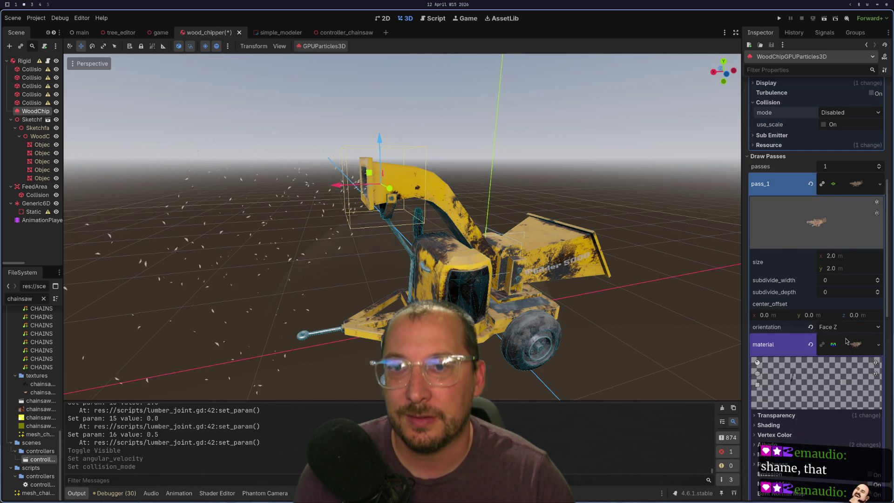
{"action": "scroll", "coordinate": [838, 368], "scroll_direction": "down", "scroll_amount": 10}
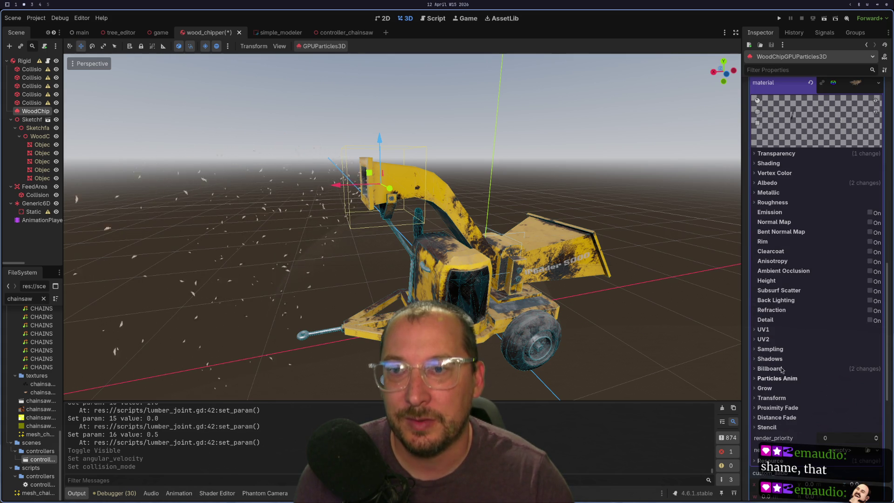
{"action": "left_click", "coordinate": [782, 368]}
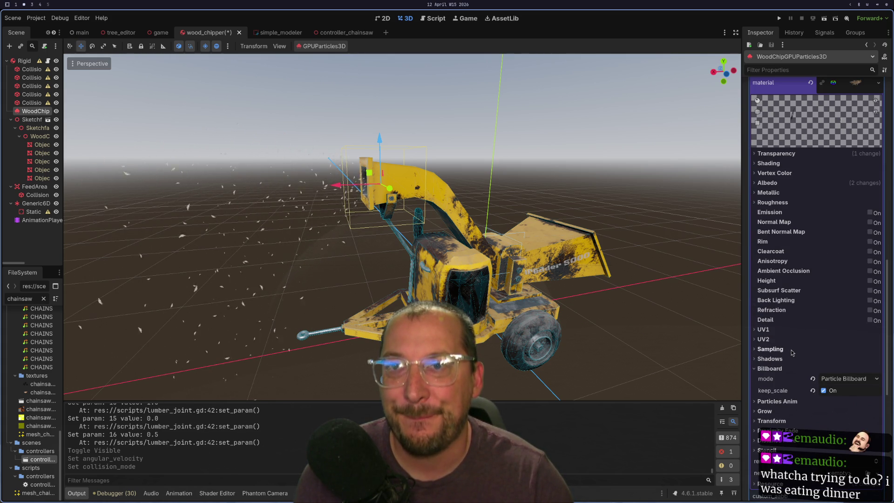
{"action": "scroll", "coordinate": [792, 352], "scroll_direction": "up", "scroll_amount": 15}
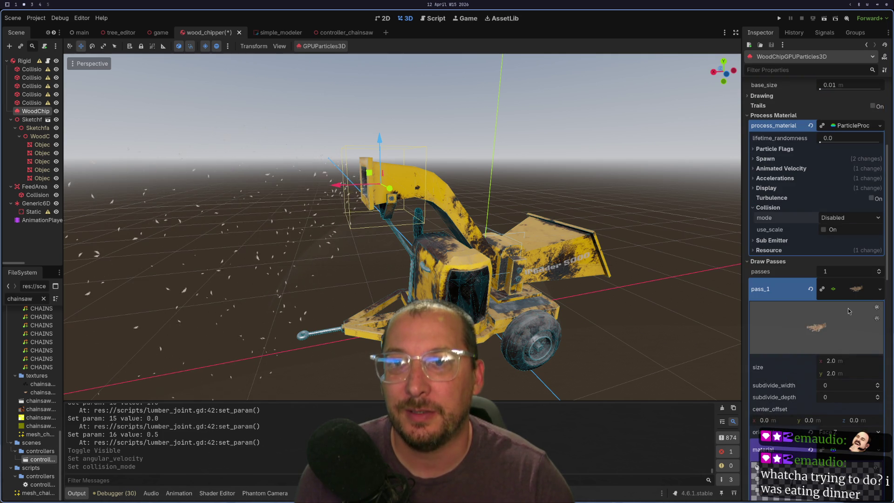
{"action": "left_click", "coordinate": [859, 291]}
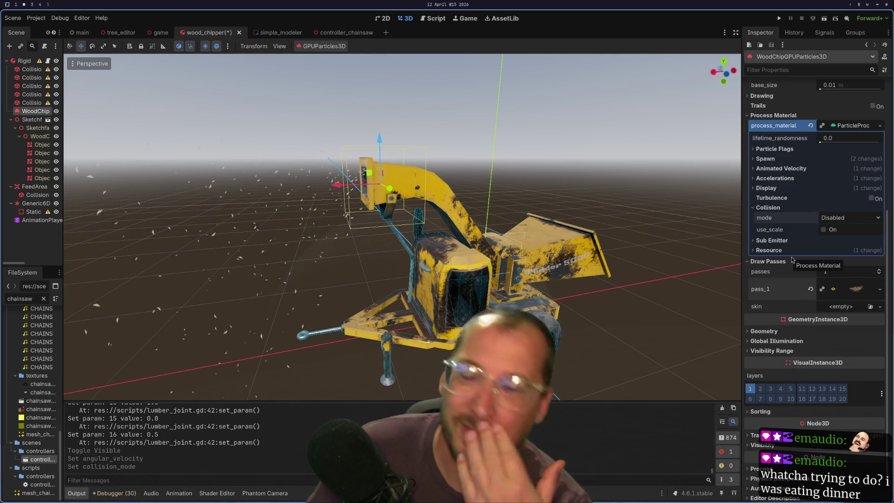
{"action": "scroll", "coordinate": [792, 260], "scroll_direction": "up", "scroll_amount": 4}
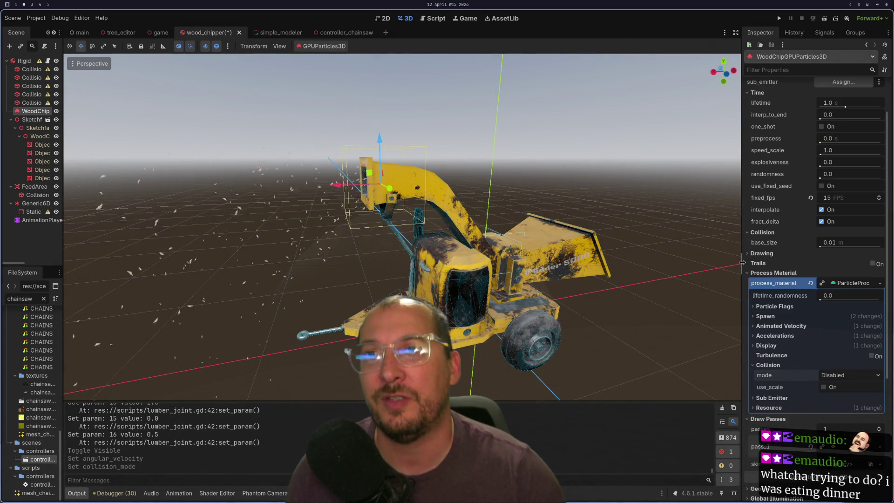
{"action": "scroll", "coordinate": [761, 252], "scroll_direction": "up", "scroll_amount": 2}
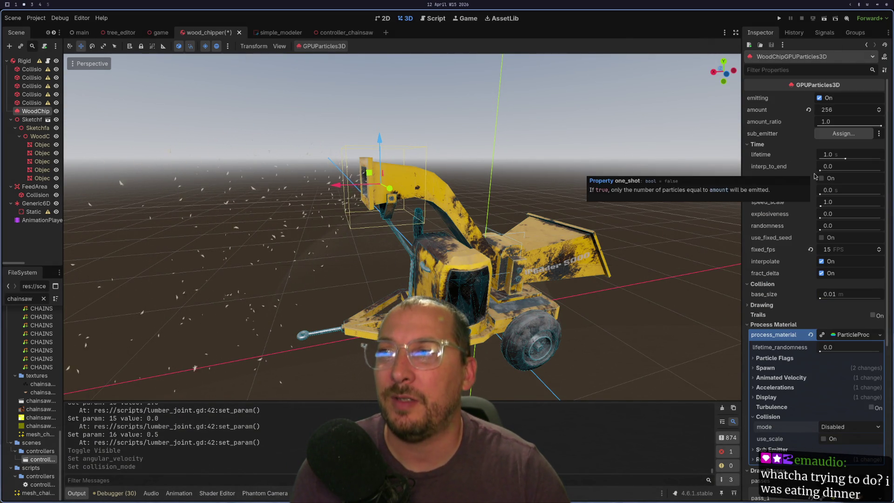
Shift the particle emitter along X, orbit to a low side angle, and run the game
{"action": "left_click_drag", "start_coordinate": [336, 185], "coordinate": [378, 183]}
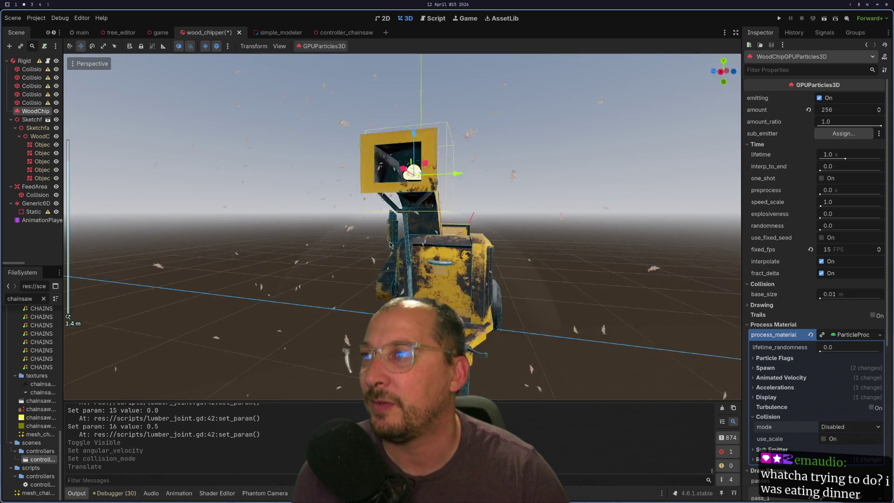
{"action": "scroll", "coordinate": [390, 245], "scroll_direction": "up", "scroll_amount": 3}
{"action": "mouse_move", "coordinate": [390, 244]}
{"action": "left_mouse_down"}
{"action": "mouse_move", "coordinate": [284, 319]}
{"action": "mouse_move", "coordinate": [304, 315]}
{"action": "mouse_move", "coordinate": [343, 192]}
{"action": "mouse_move", "coordinate": [364, 191]}
{"action": "left_mouse_up"}
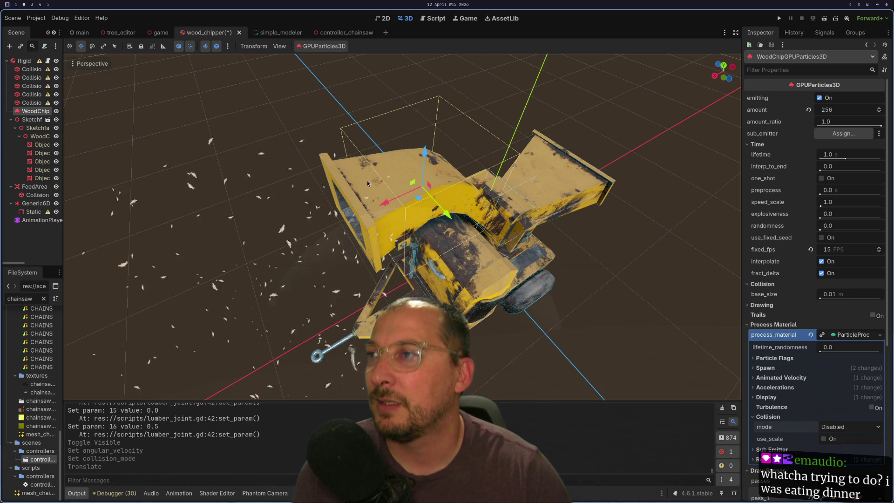
{"action": "mouse_move", "coordinate": [412, 293]}
{"action": "left_mouse_down"}
{"action": "mouse_move", "coordinate": [346, 268]}
{"action": "mouse_move", "coordinate": [343, 293]}
{"action": "left_mouse_up"}
{"action": "scroll", "coordinate": [346, 280], "scroll_direction": "down", "scroll_amount": 2}
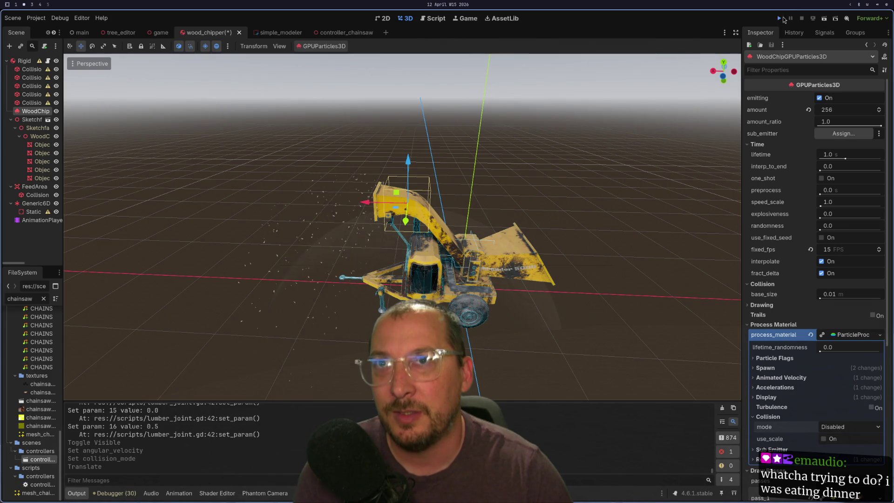
{"action": "left_click", "coordinate": [782, 17]}
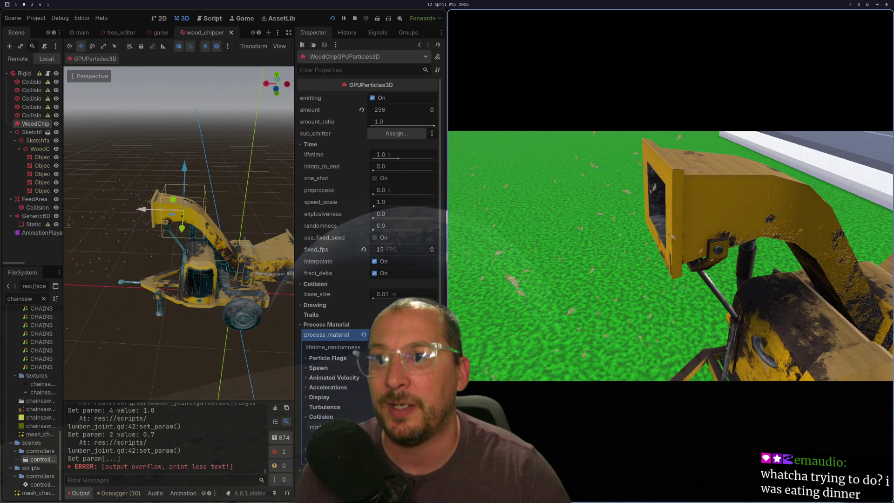
Stop the game and set the particle collision mode to Rigid
{"action": "key", "text": "F8"}
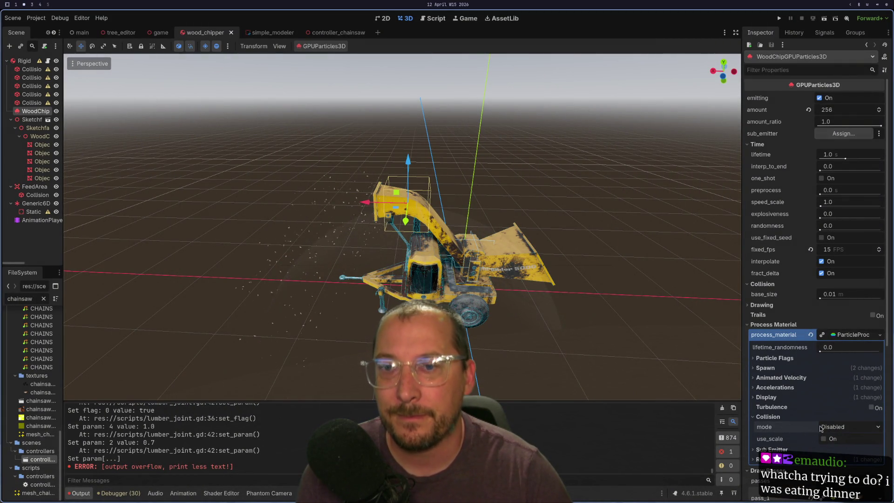
{"action": "left_click", "coordinate": [849, 427]}
{"action": "left_click", "coordinate": [839, 448]}
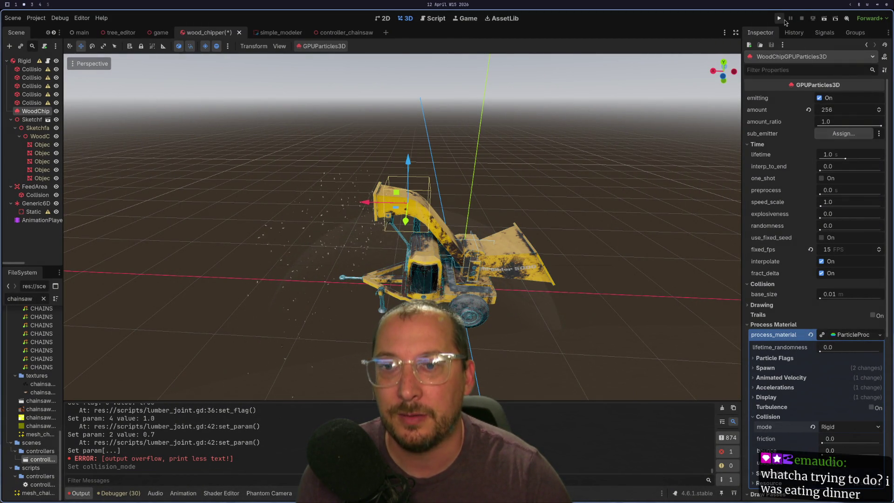
Test-run the game with Rigid collisions, then stop it and switch to the docs
{"action": "left_click", "coordinate": [784, 19]}
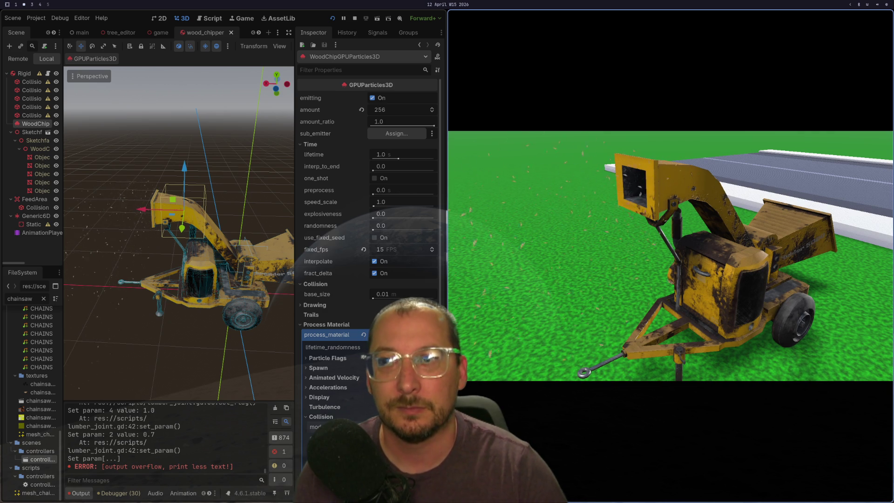
{"action": "key", "text": "F8"}
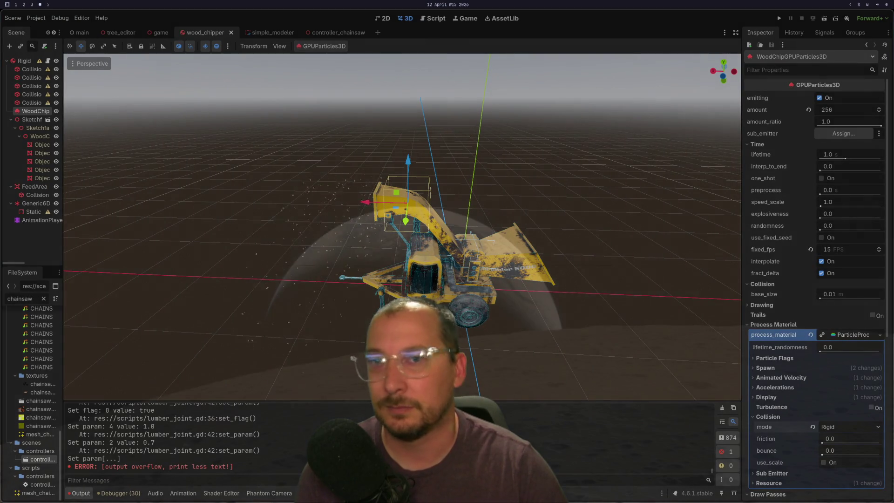
{"action": "key", "text": "super+2"}
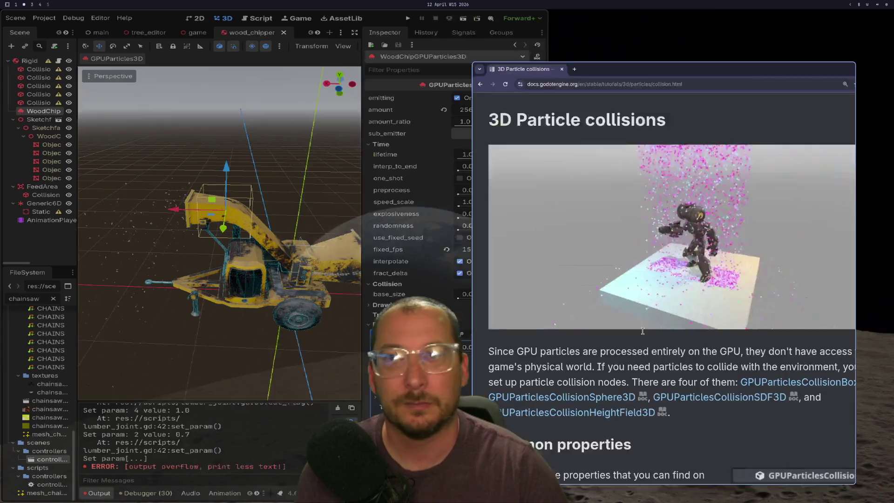
Scroll through the introduction of the 3D Particle collisions documentation page
{"action": "scroll", "coordinate": [619, 242], "scroll_direction": "down", "scroll_amount": 3}
{"action": "scroll", "coordinate": [620, 241], "scroll_direction": "up", "scroll_amount": 3}
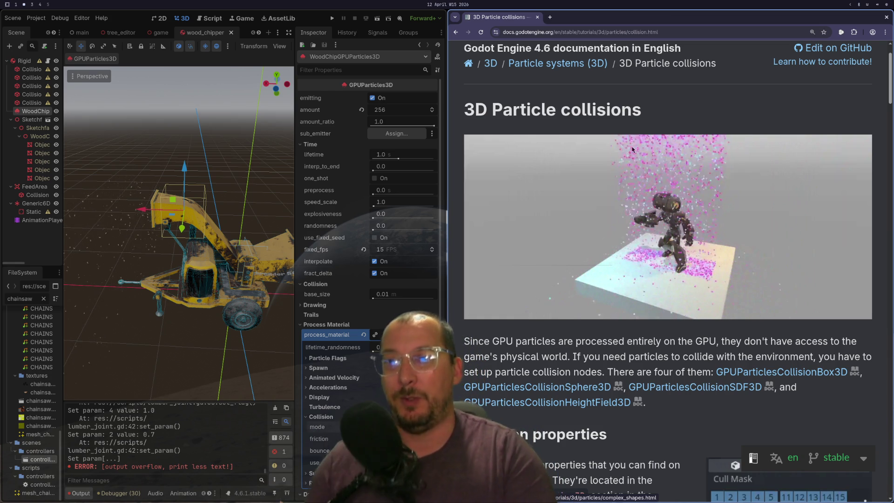
{"action": "scroll", "coordinate": [621, 244], "scroll_direction": "down", "scroll_amount": 1}
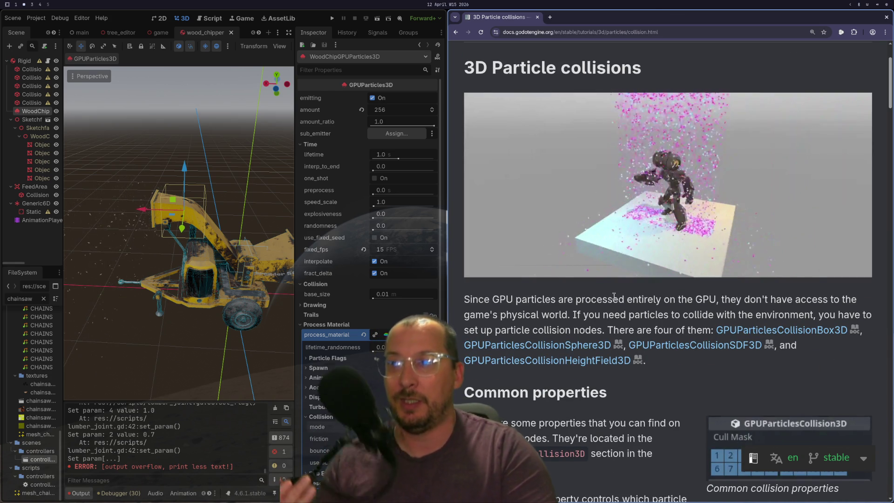
{"action": "scroll", "coordinate": [573, 329], "scroll_direction": "down", "scroll_amount": 1}
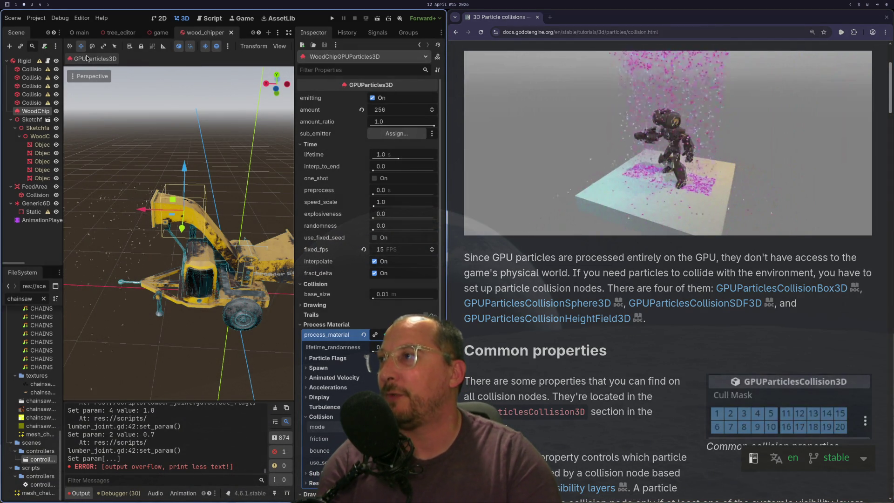
Switch to the game scene, widen the Scene dock and inspect the StaticBody3D and Node branches
{"action": "left_click", "coordinate": [161, 32]}
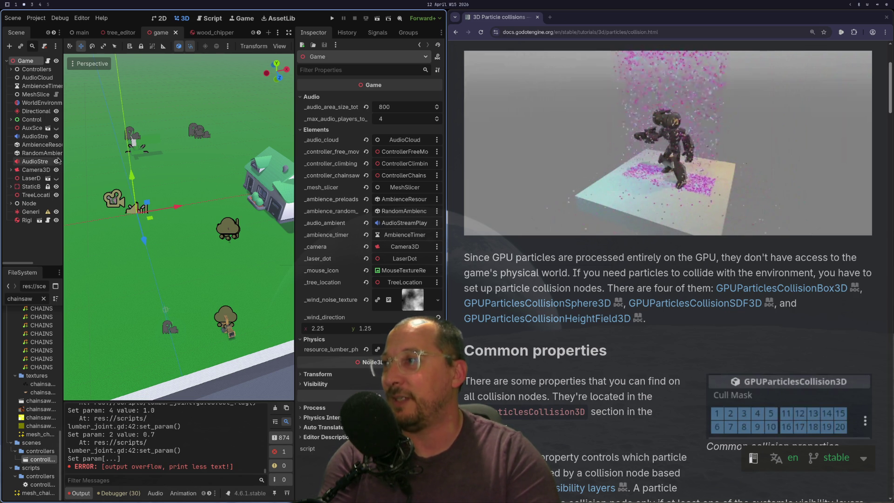
{"action": "left_click_drag", "start_coordinate": [62, 155], "coordinate": [135, 160]}
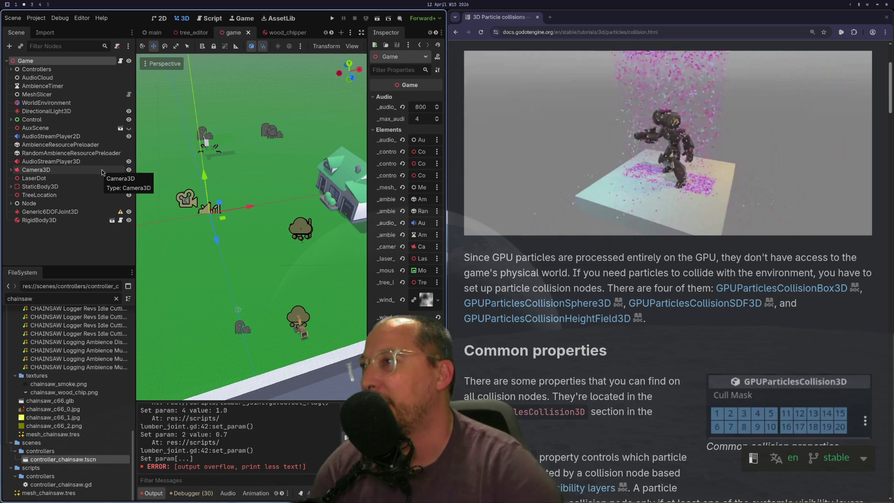
{"action": "left_click", "coordinate": [14, 179]}
{"action": "left_click", "coordinate": [11, 186]}
{"action": "left_click", "coordinate": [11, 186]}
{"action": "left_click", "coordinate": [7, 205]}
{"action": "left_click", "coordinate": [8, 204]}
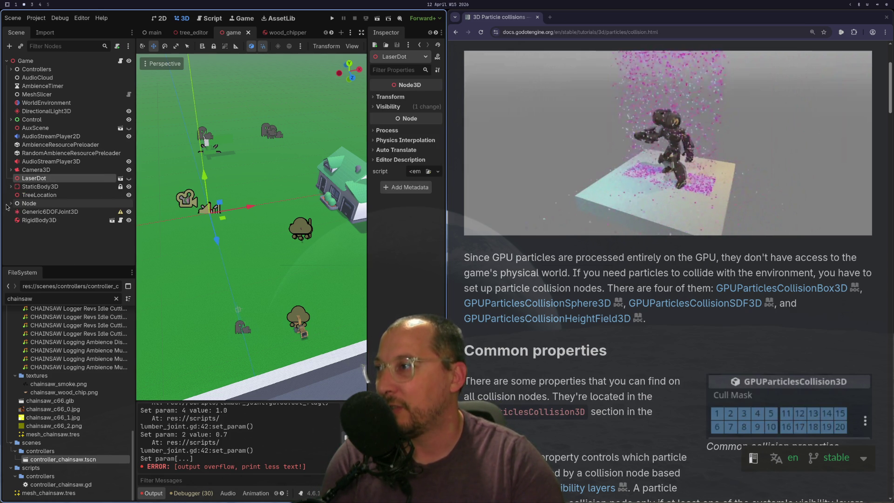
{"action": "left_click", "coordinate": [78, 222]}
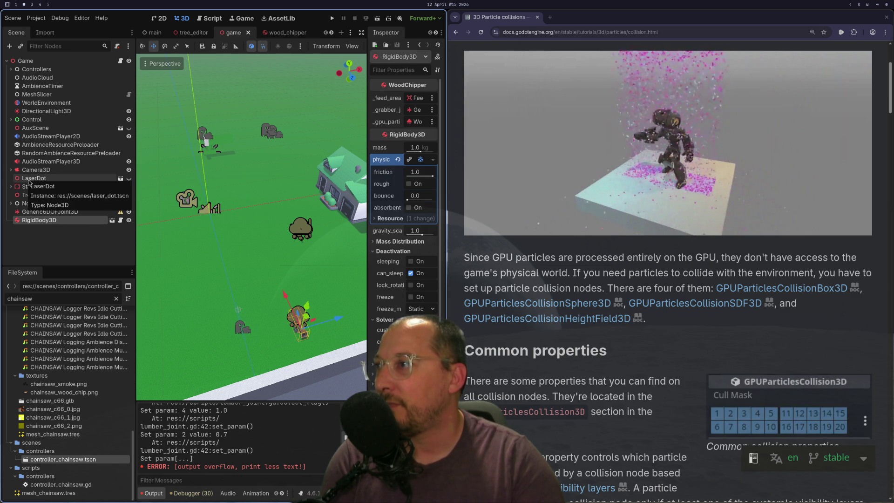
Toggle the ground's visibility off and on, then start adding a child node under StaticBody3D
{"action": "double_click", "coordinate": [129, 179]}
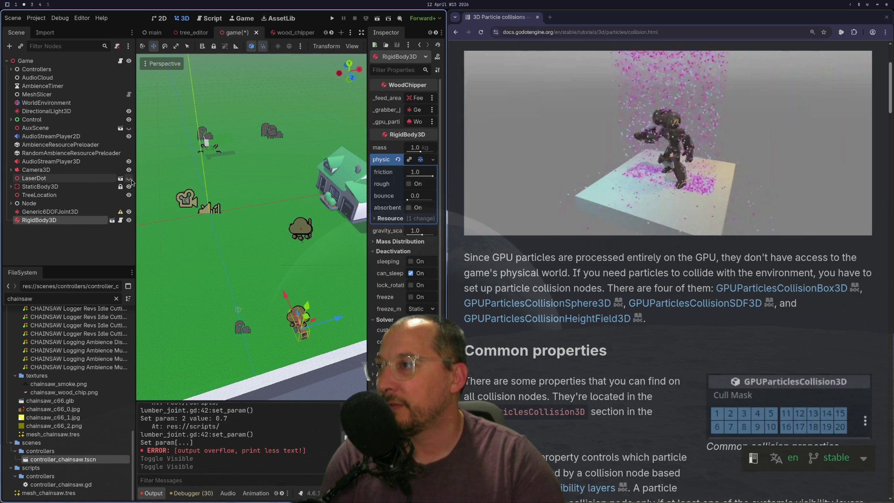
{"action": "left_click", "coordinate": [129, 187]}
{"action": "left_click", "coordinate": [129, 187]}
{"action": "left_click", "coordinate": [11, 187]}
{"action": "right_click", "coordinate": [34, 187]}
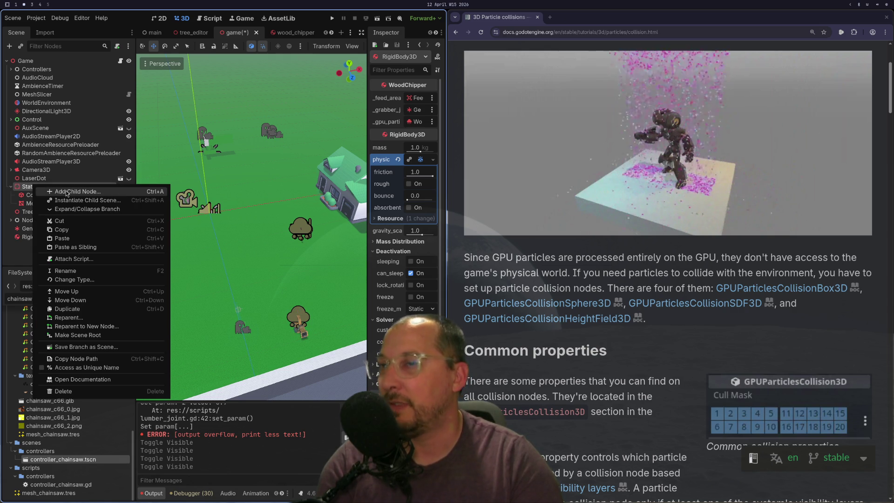
{"action": "left_click", "coordinate": [67, 194]}
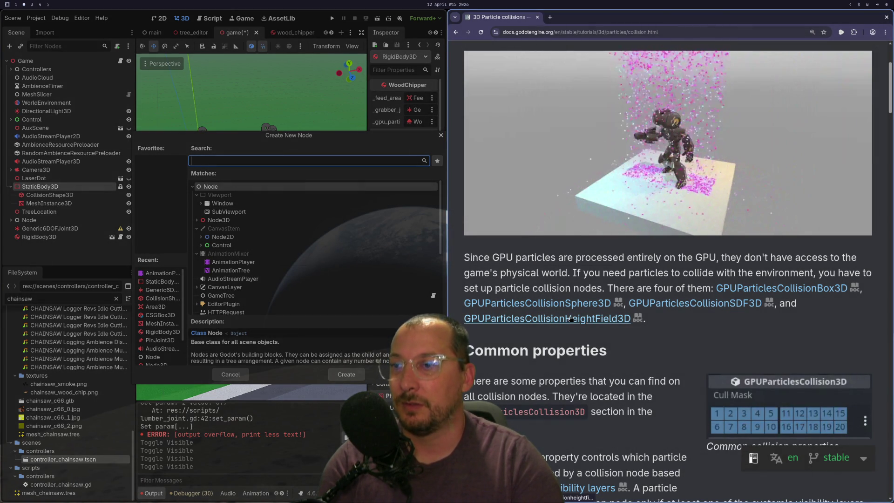
Browse the Create Node list and filter it for 'gpu' particle node types
{"action": "scroll", "coordinate": [581, 334], "scroll_direction": "down", "scroll_amount": 10}
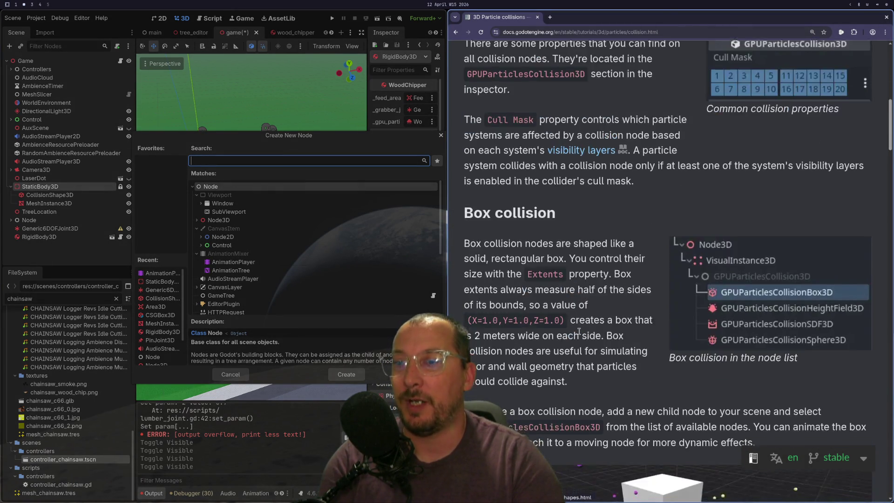
{"action": "scroll", "coordinate": [578, 331], "scroll_direction": "down", "scroll_amount": 3}
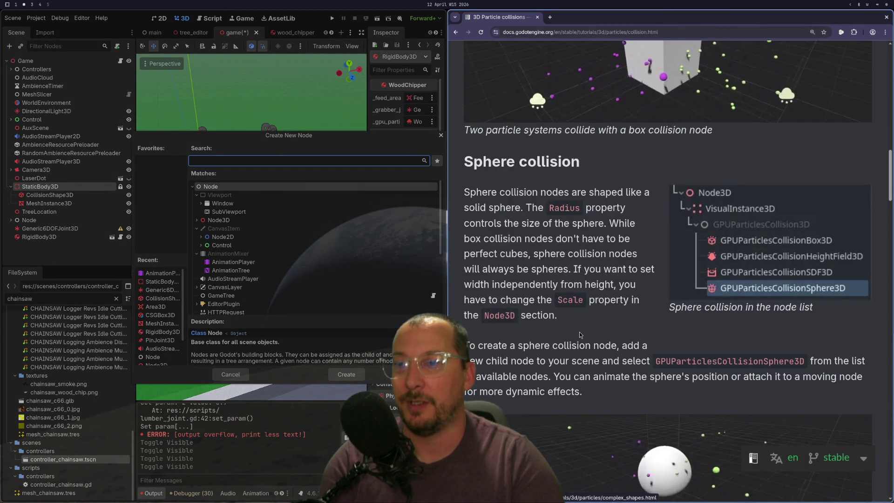
{"action": "scroll", "coordinate": [580, 334], "scroll_direction": "up", "scroll_amount": 9}
{"action": "scroll", "coordinate": [579, 334], "scroll_direction": "up", "scroll_amount": 8}
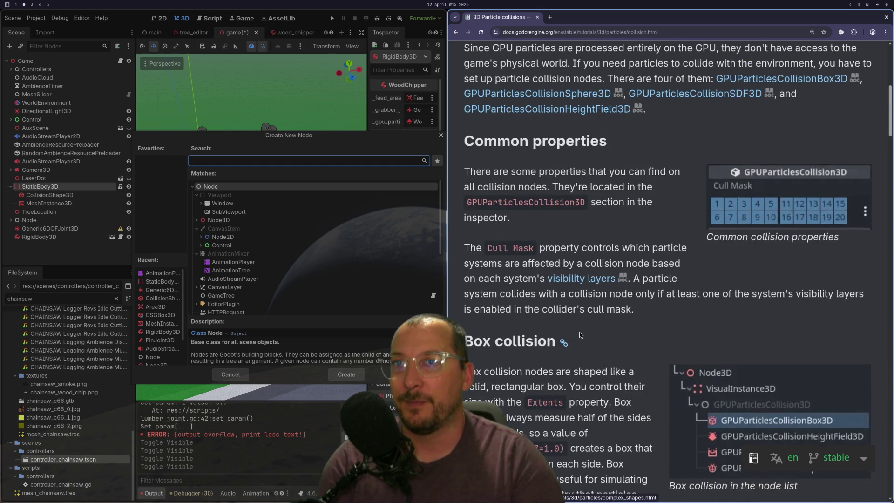
{"action": "scroll", "coordinate": [579, 331], "scroll_direction": "down", "scroll_amount": 1}
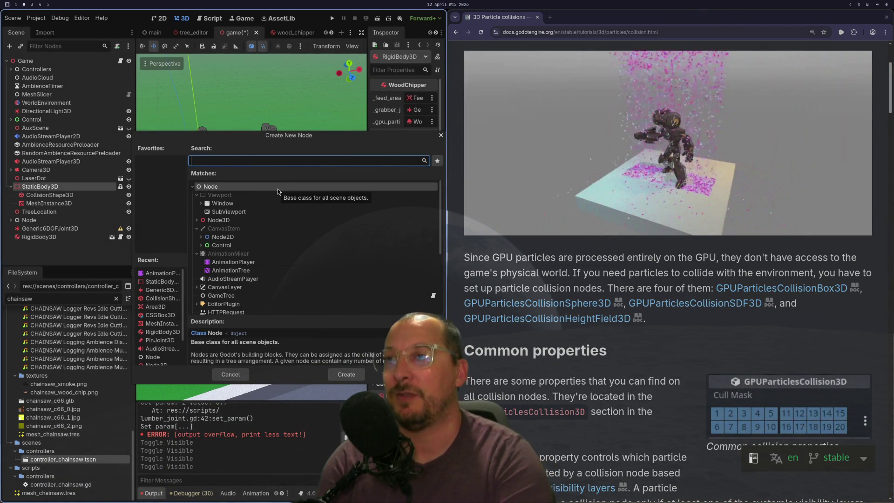
{"action": "type", "text": "co"}
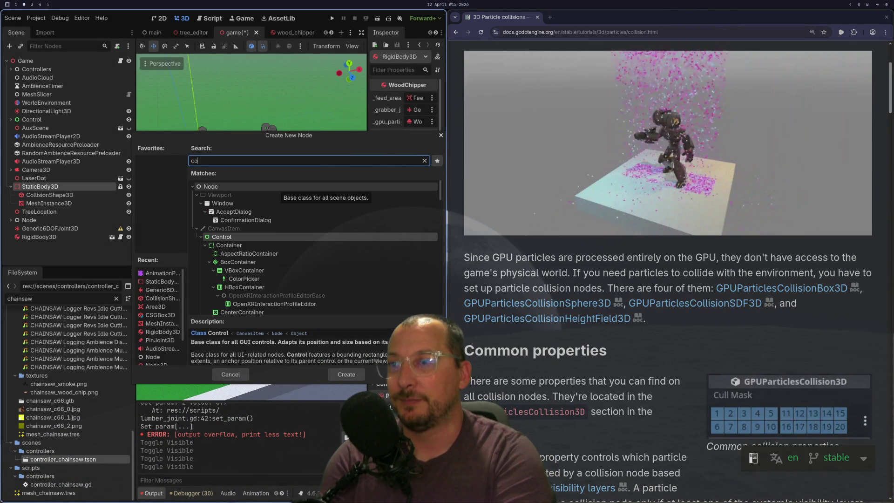
{"action": "type", "text": "llision"}
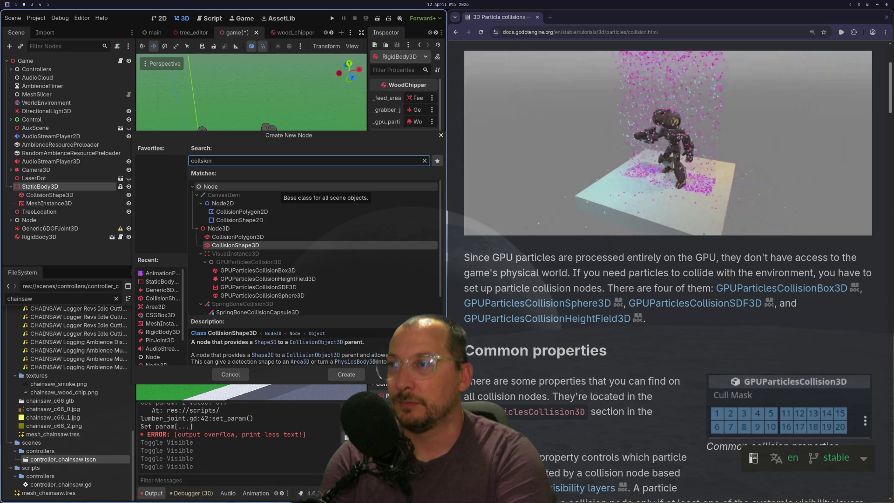
{"action": "key", "text": "BackSpace"}
{"action": "key", "text": "BackSpace"}
{"action": "key", "text": "BackSpace"}
{"action": "type", "text": "g"}
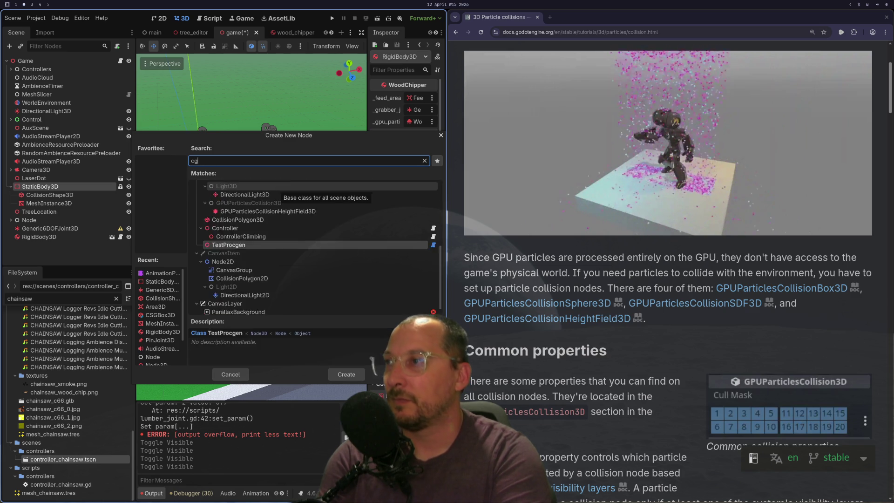
{"action": "type", "text": "pu"}
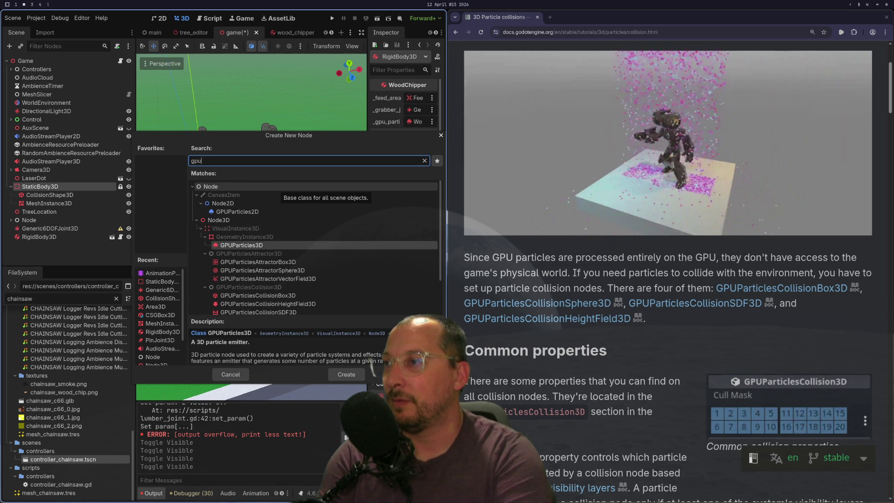
Add a GPUParticlesCollisionBox3D under StaticBody3D and center the view on it
{"action": "key", "text": "Down"}
{"action": "key", "text": "Down"}
{"action": "key", "text": "Down"}
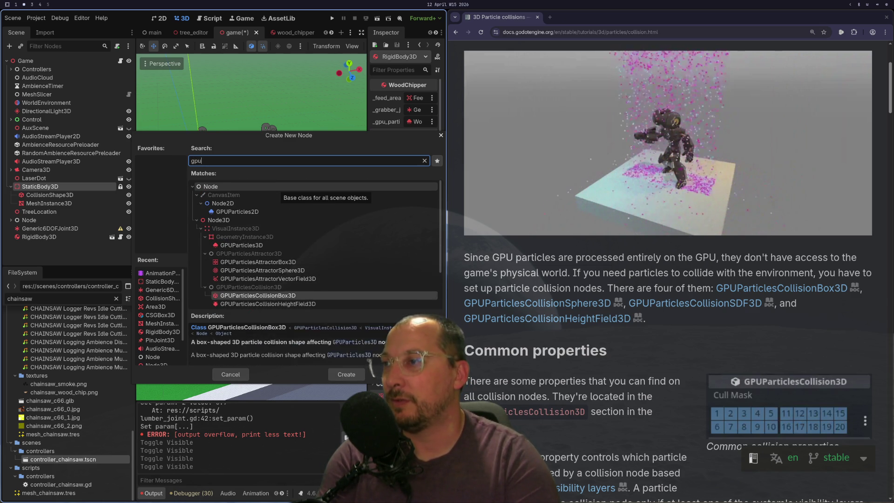
{"action": "key", "text": "Down"}
{"action": "key", "text": "Up"}
{"action": "key", "text": "Up"}
{"action": "key", "text": "Up"}
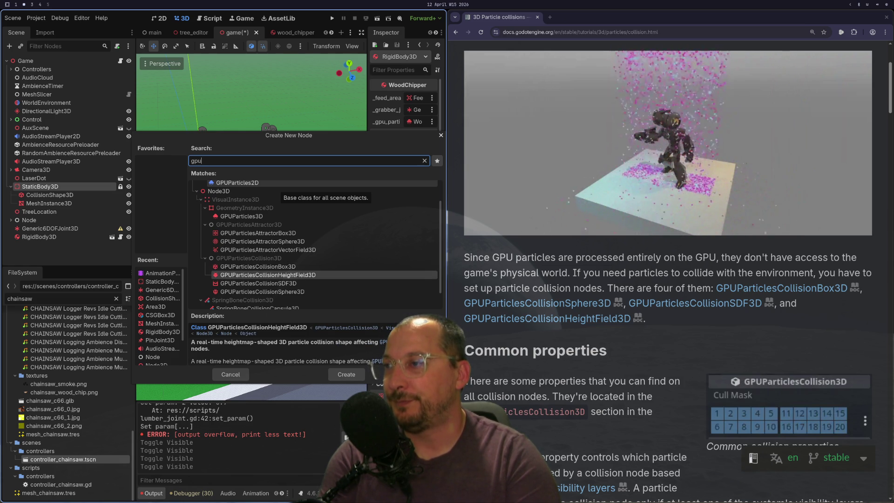
{"action": "key", "text": "Up"}
{"action": "key", "text": "Return"}
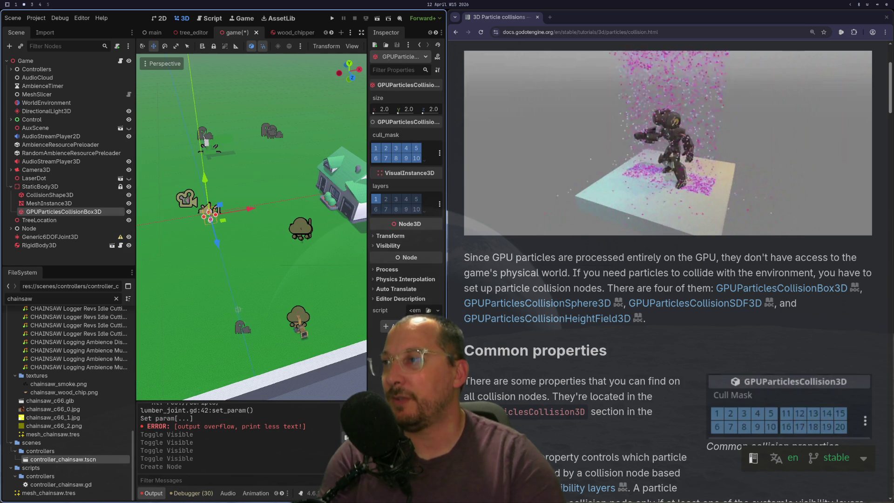
{"action": "scroll", "coordinate": [284, 246], "scroll_direction": "up", "scroll_amount": 5}
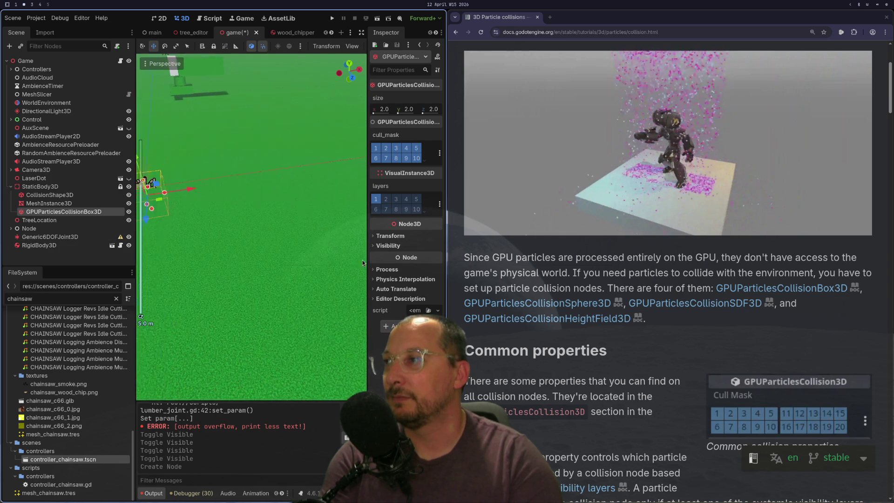
{"action": "key", "text": "f"}
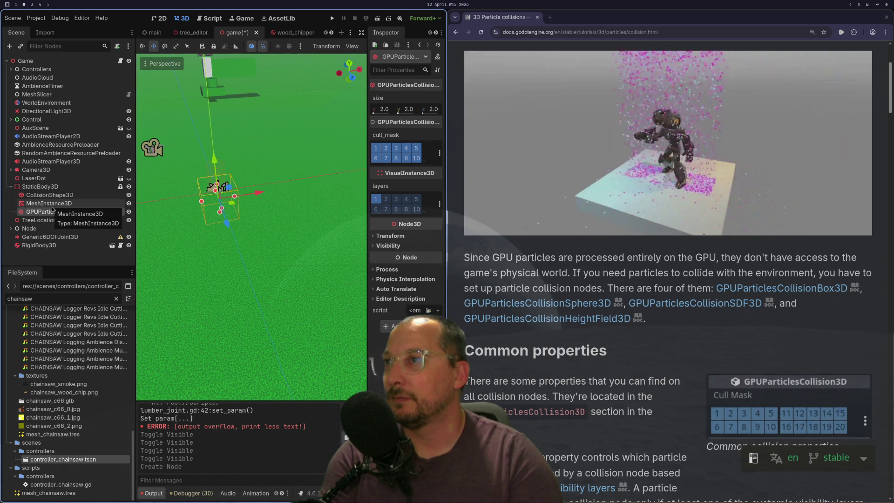
Select CollisionShape3D, run the game and hide the green ground mesh
{"action": "left_click", "coordinate": [49, 195]}
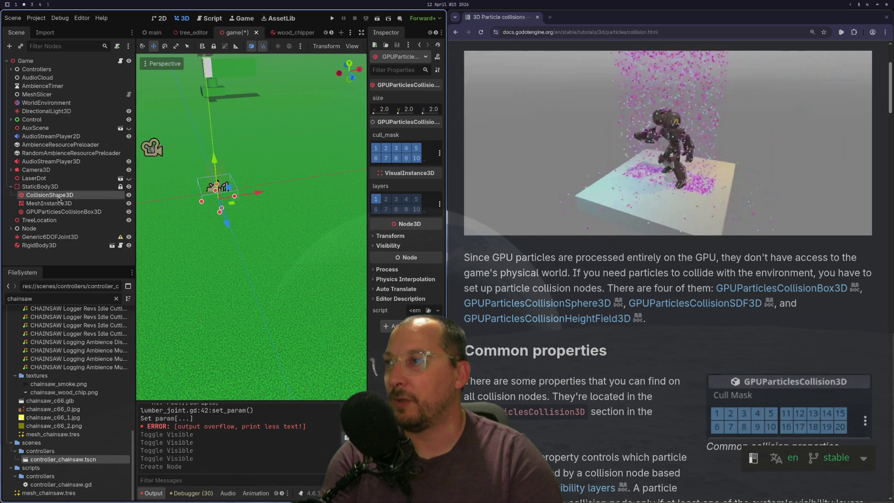
{"action": "key", "text": "F5"}
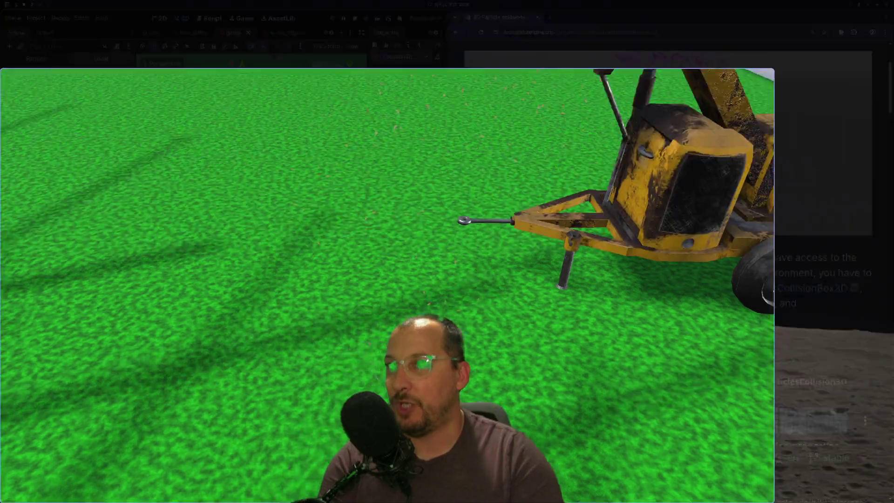
{"action": "scroll", "coordinate": [99, 119], "scroll_direction": "down", "scroll_amount": 4}
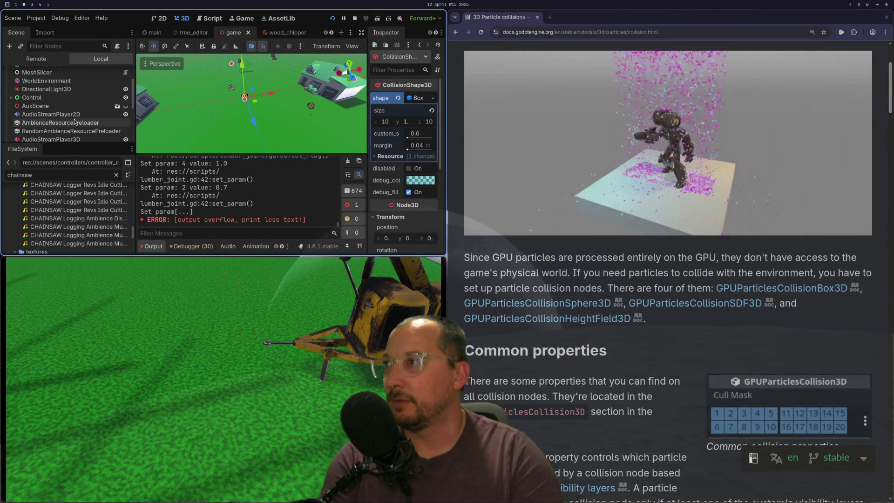
{"action": "scroll", "coordinate": [106, 122], "scroll_direction": "down", "scroll_amount": 1}
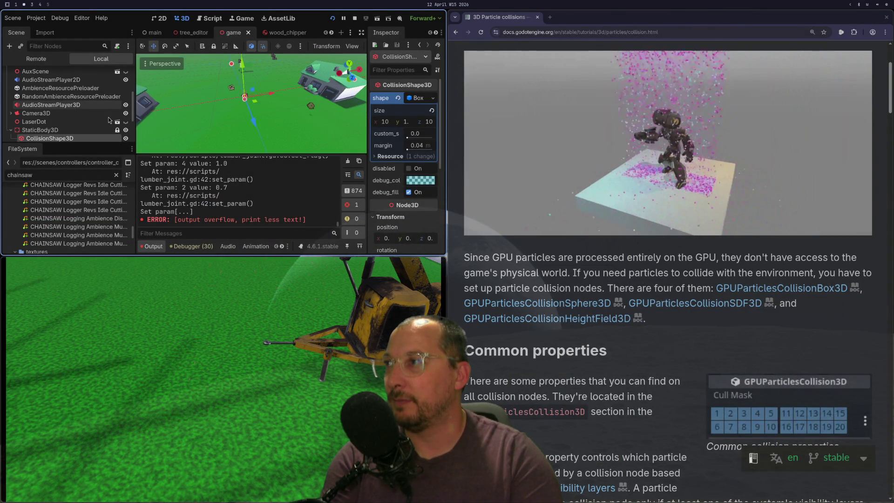
{"action": "scroll", "coordinate": [106, 124], "scroll_direction": "down", "scroll_amount": 3}
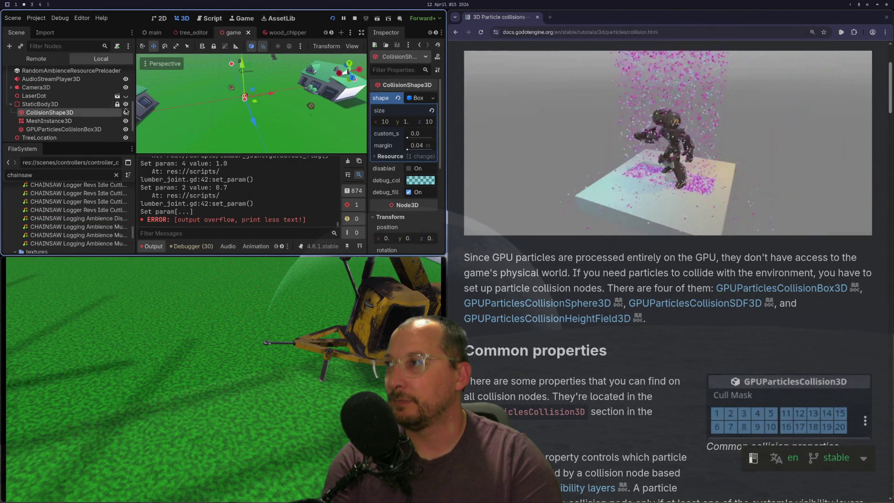
{"action": "left_click", "coordinate": [126, 121]}
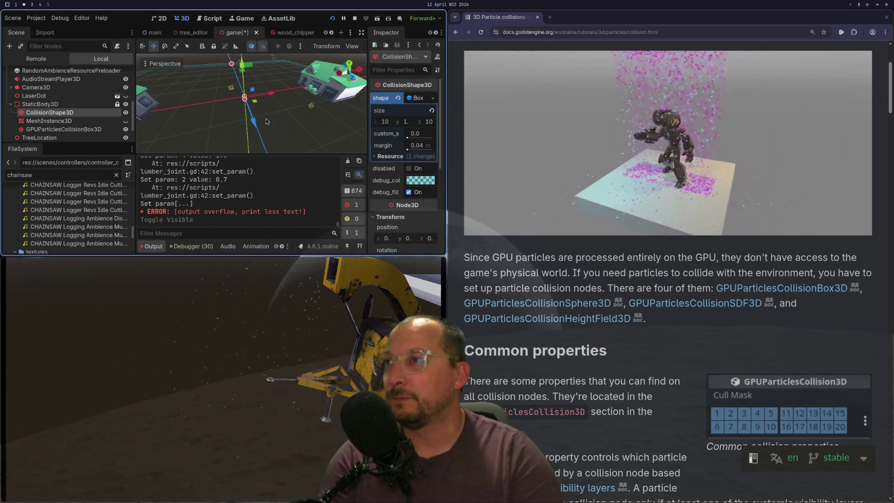
Select the GPUParticlesCollisionBox3D and make the editor fill the screen
{"action": "scroll", "coordinate": [266, 118], "scroll_direction": "down", "scroll_amount": 3}
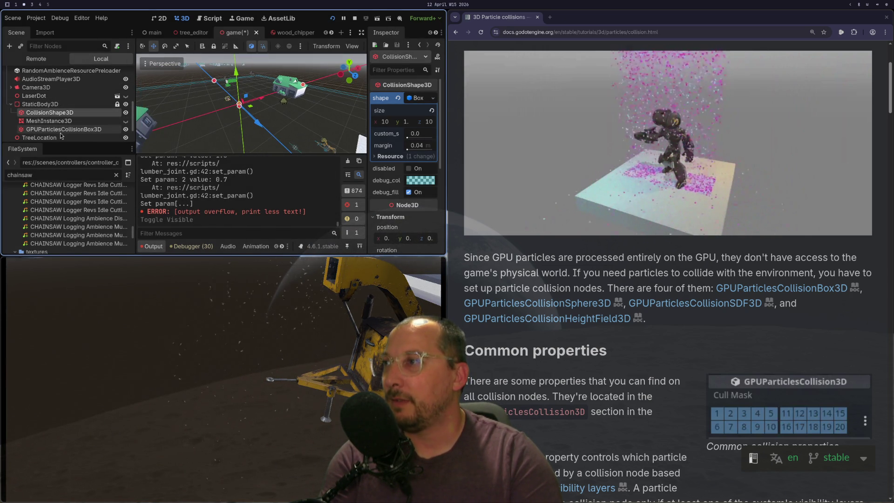
{"action": "left_click", "coordinate": [61, 130]}
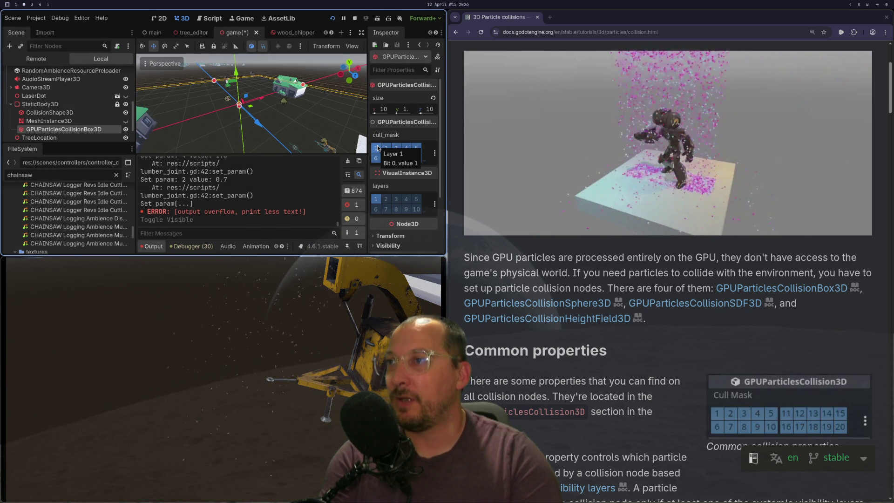
{"action": "key", "text": "super+f"}
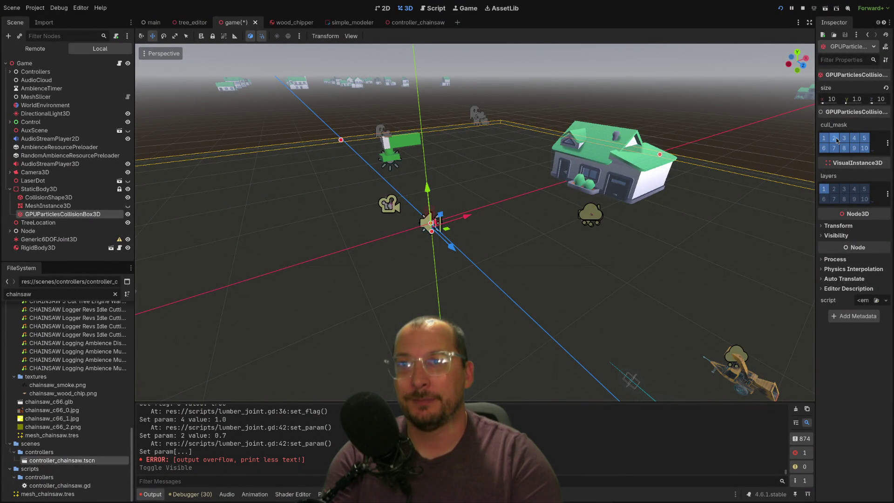
Restore the editor beside the docs and scroll from Common properties down to SDF collision
{"action": "key", "text": "super+f"}
{"action": "scroll", "coordinate": [525, 314], "scroll_direction": "down", "scroll_amount": 6}
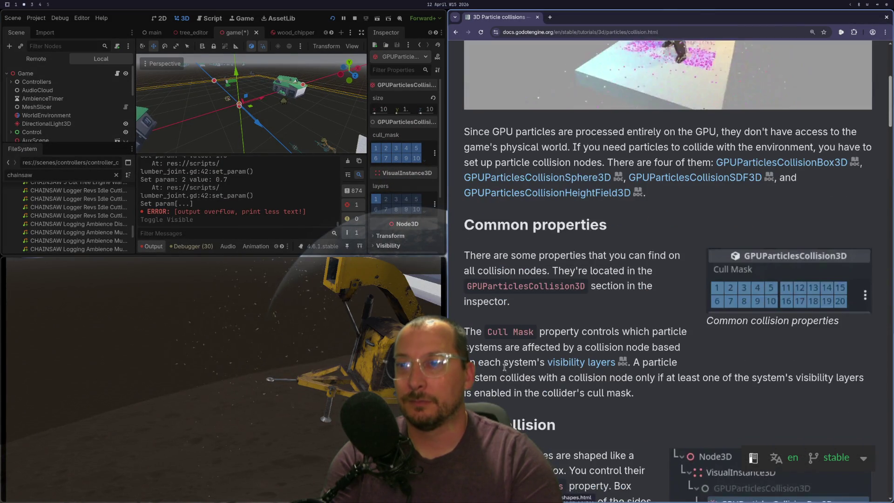
{"action": "scroll", "coordinate": [526, 314], "scroll_direction": "down", "scroll_amount": 5}
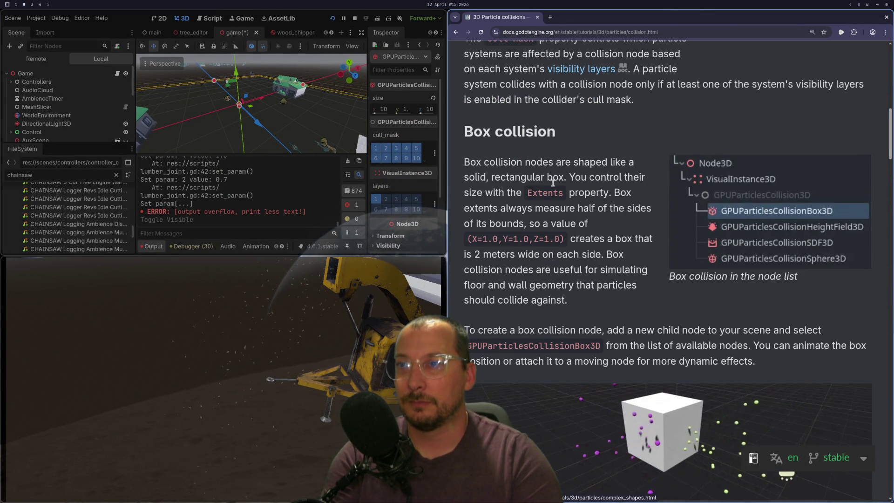
{"action": "scroll", "coordinate": [553, 185], "scroll_direction": "down", "scroll_amount": 10}
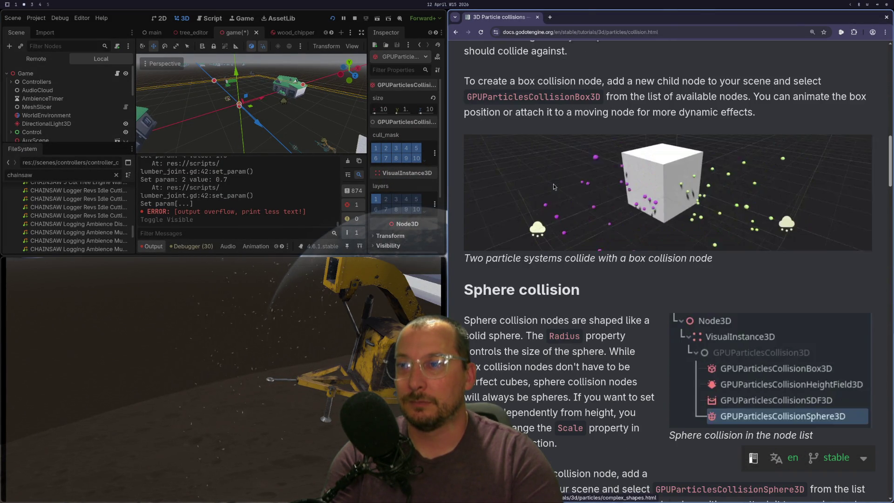
{"action": "scroll", "coordinate": [549, 255], "scroll_direction": "down", "scroll_amount": 18}
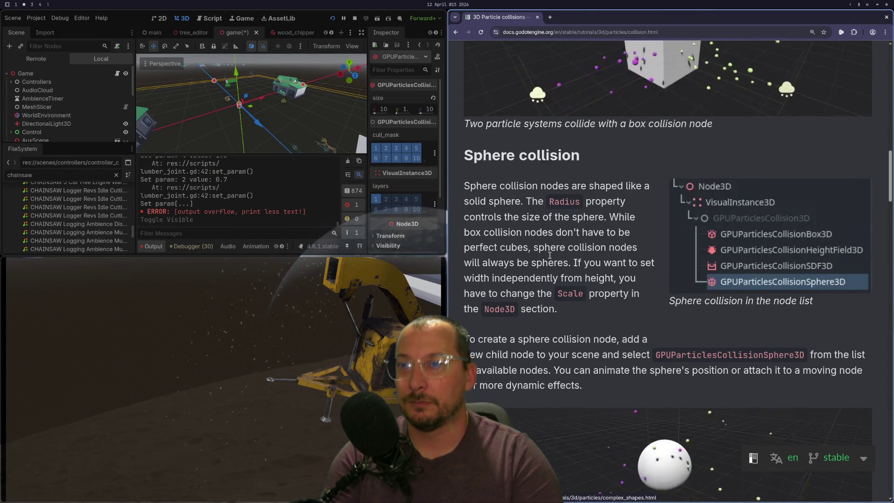
{"action": "scroll", "coordinate": [550, 258], "scroll_direction": "down", "scroll_amount": 17}
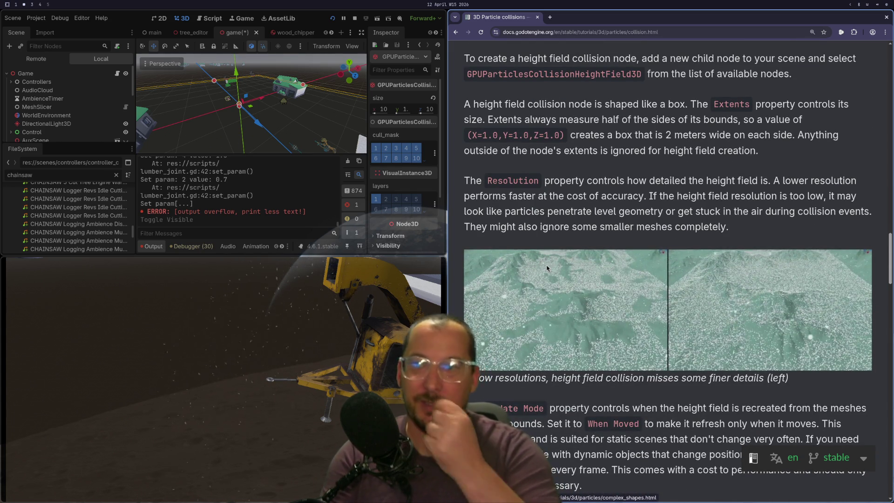
{"action": "scroll", "coordinate": [546, 259], "scroll_direction": "down", "scroll_amount": 20}
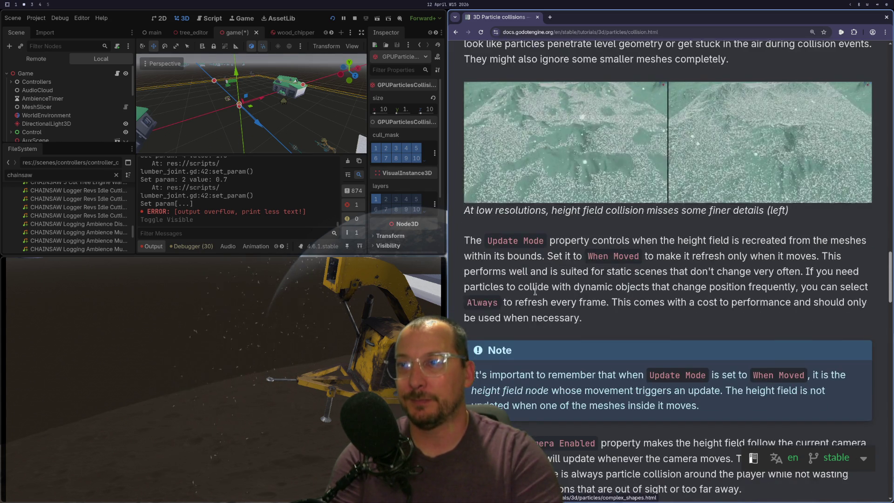
{"action": "scroll", "coordinate": [535, 294], "scroll_direction": "down", "scroll_amount": 18}
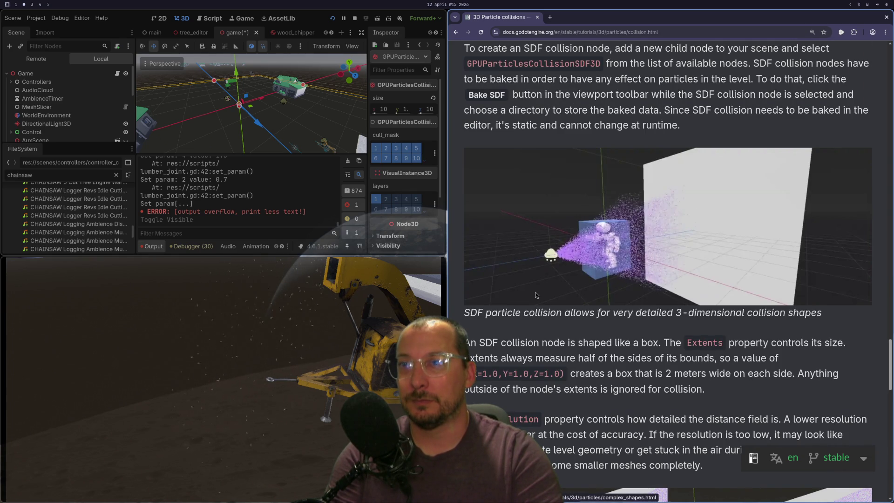
Scroll the particle collisions page back up to the Sphere collision section
{"action": "scroll", "coordinate": [699, 324], "scroll_direction": "up", "scroll_amount": 4}
{"action": "scroll", "coordinate": [645, 372], "scroll_direction": "down", "scroll_amount": 3}
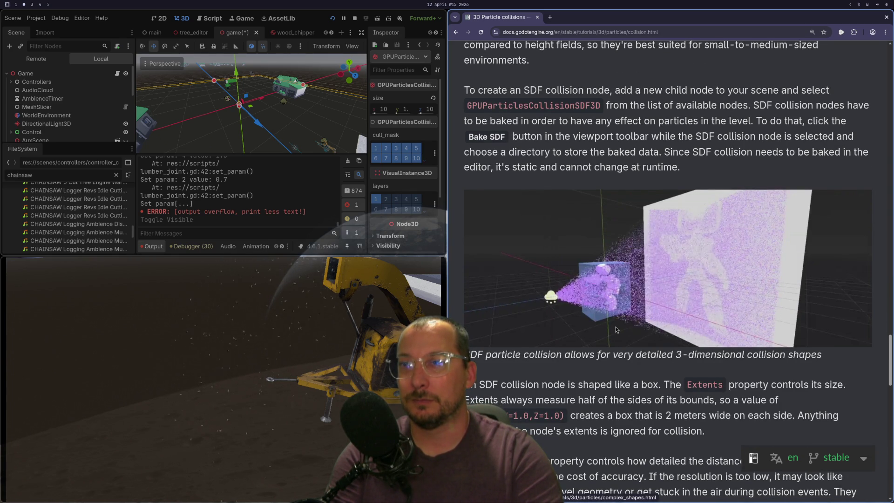
{"action": "scroll", "coordinate": [616, 326], "scroll_direction": "up", "scroll_amount": 1}
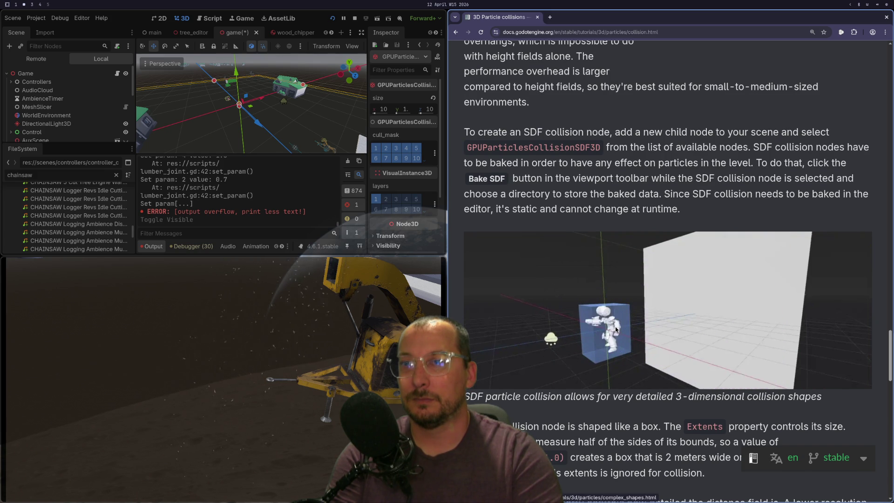
{"action": "scroll", "coordinate": [615, 328], "scroll_direction": "down", "scroll_amount": 8}
{"action": "scroll", "coordinate": [615, 329], "scroll_direction": "down", "scroll_amount": 5}
{"action": "scroll", "coordinate": [616, 329], "scroll_direction": "down", "scroll_amount": 5}
{"action": "scroll", "coordinate": [644, 336], "scroll_direction": "up", "scroll_amount": 15}
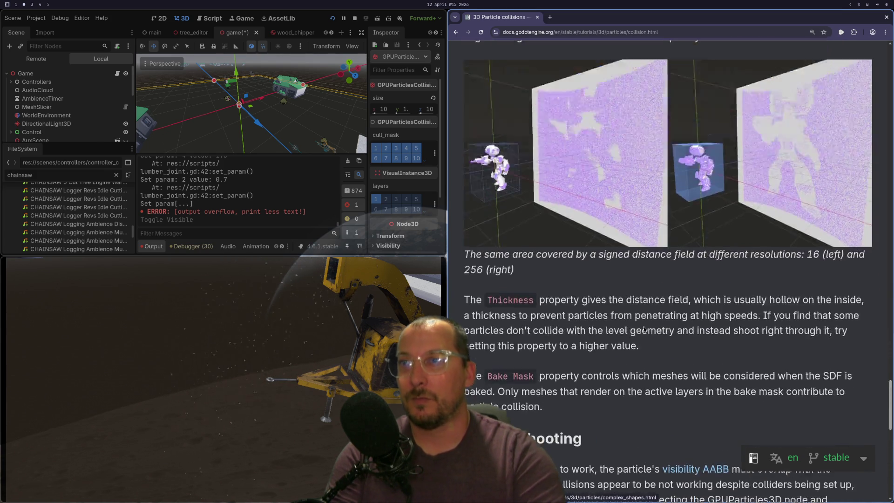
{"action": "scroll", "coordinate": [643, 317], "scroll_direction": "up", "scroll_amount": 20}
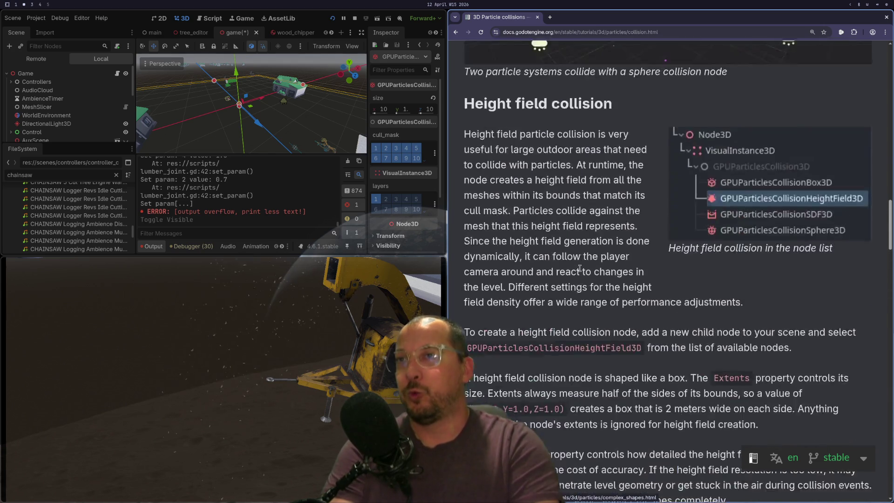
{"action": "scroll", "coordinate": [580, 268], "scroll_direction": "up", "scroll_amount": 1}
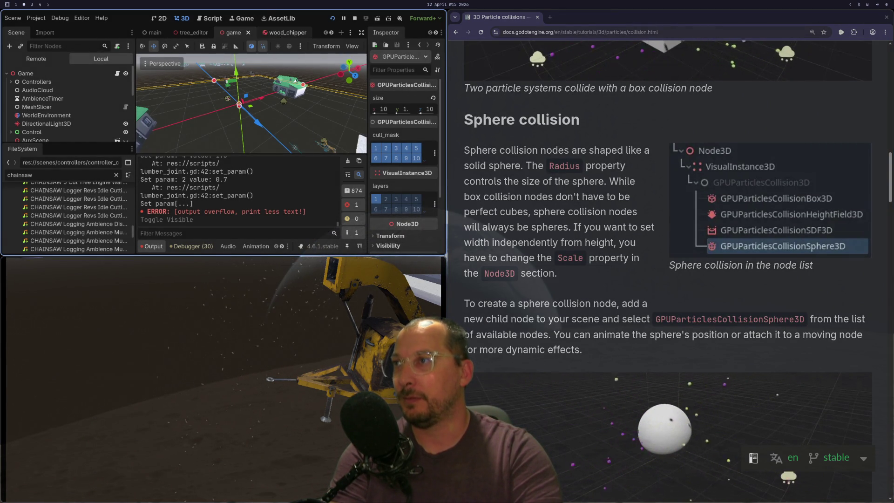
In the wood_chipper scene, reset the particle collision mode and set it back to Rigid
{"action": "left_click", "coordinate": [279, 33]}
{"action": "scroll", "coordinate": [378, 120], "scroll_direction": "down", "scroll_amount": 10}
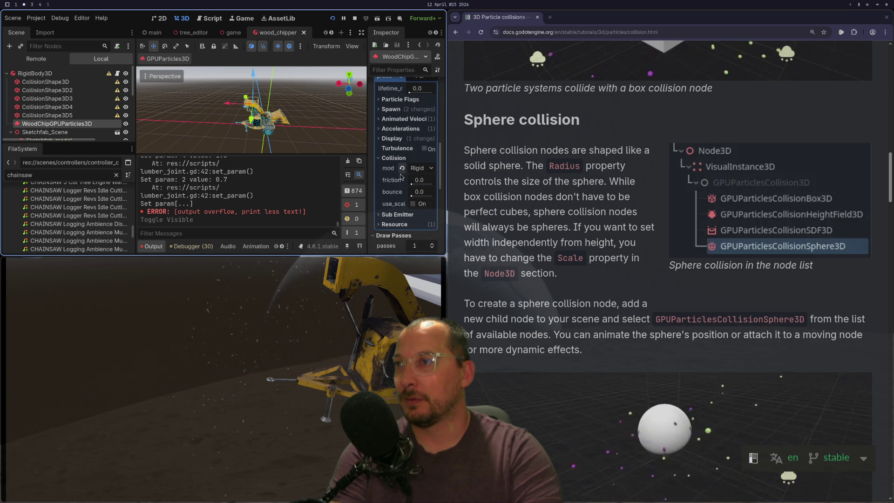
{"action": "left_click", "coordinate": [402, 169]}
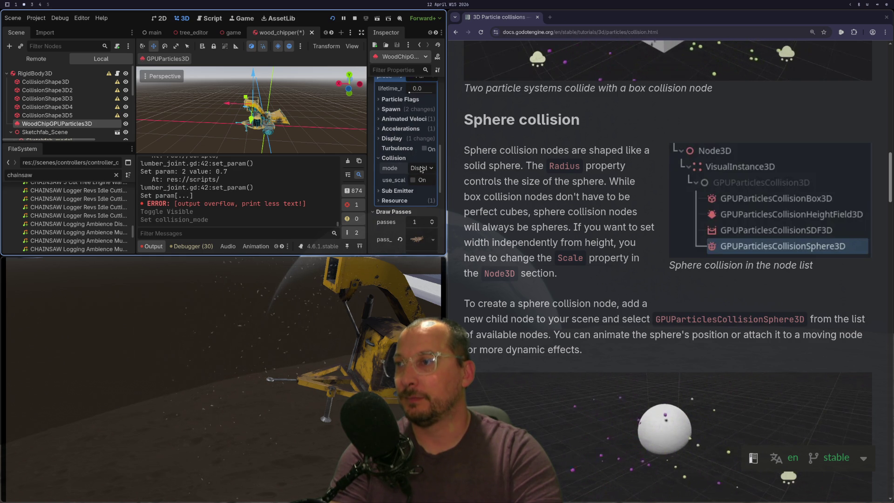
{"action": "left_click", "coordinate": [421, 169]}
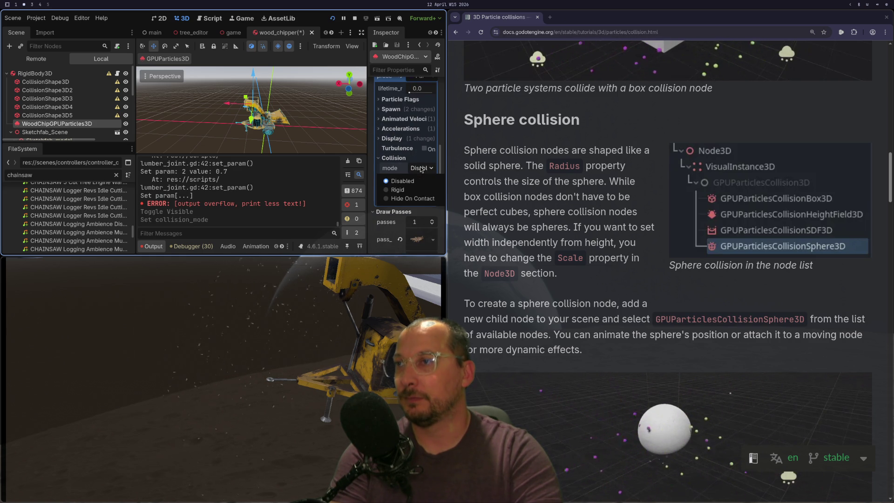
{"action": "left_click", "coordinate": [420, 191]}
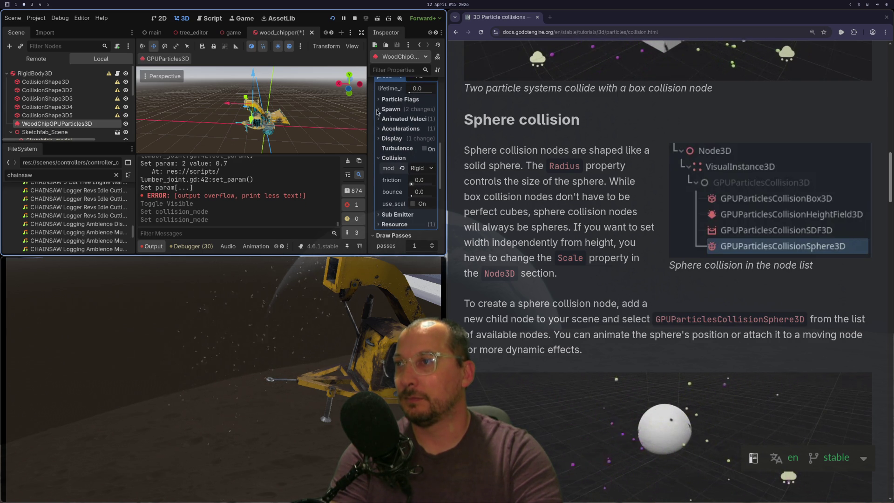
Set the particle lifetime to 2.0, then save and run the game
{"action": "scroll", "coordinate": [405, 139], "scroll_direction": "up", "scroll_amount": 5}
{"action": "scroll", "coordinate": [406, 119], "scroll_direction": "up", "scroll_amount": 2}
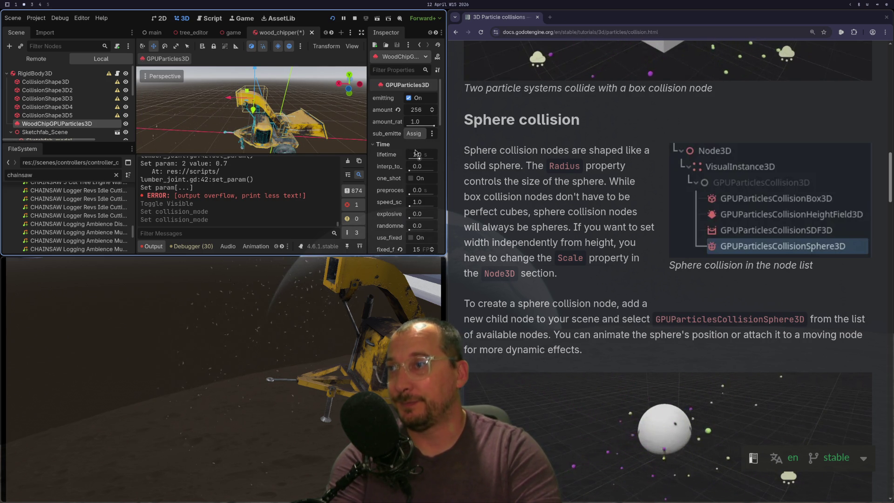
{"action": "left_click", "coordinate": [416, 157]}
{"action": "type", "text": "2"}
{"action": "key", "text": "Tab"}
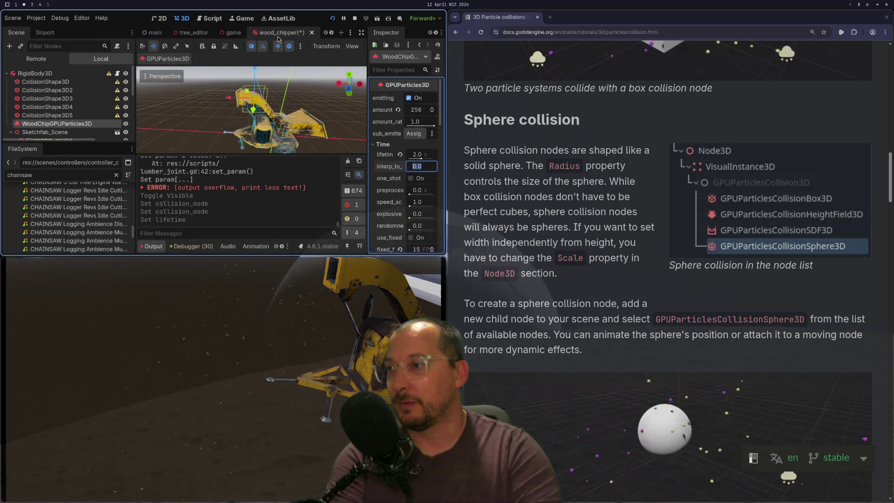
{"action": "left_click", "coordinate": [333, 18]}
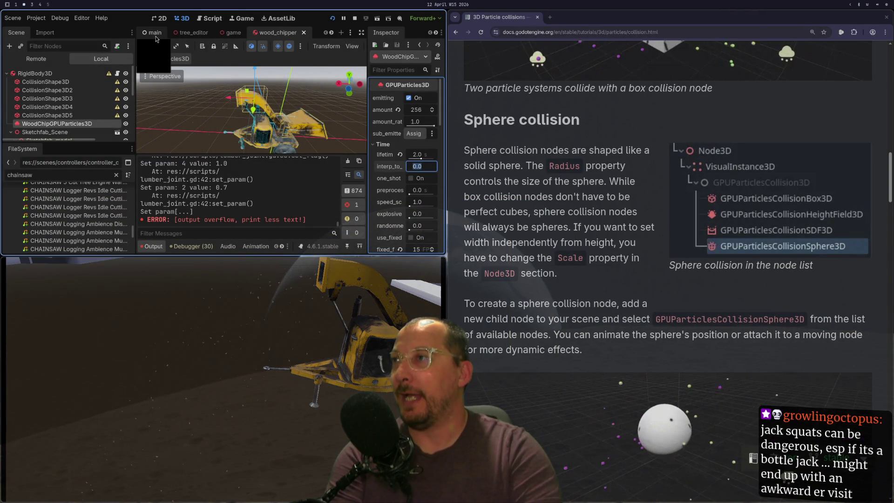
Open the game scene fullscreen and orbit the viewport around the ground
{"action": "left_click", "coordinate": [156, 34]}
{"action": "left_click", "coordinate": [241, 32]}
{"action": "key", "text": "super+f"}
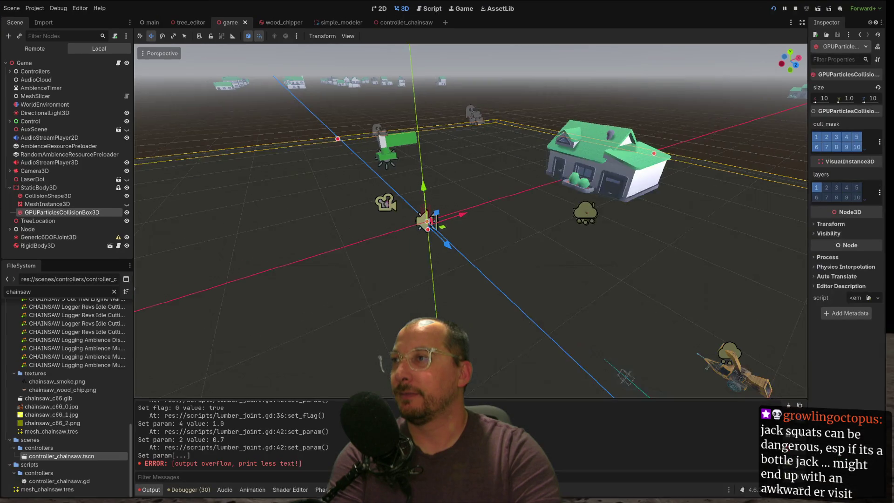
{"action": "mouse_move", "coordinate": [306, 248]}
{"action": "left_mouse_down"}
{"action": "mouse_move", "coordinate": [412, 191]}
{"action": "mouse_move", "coordinate": [507, 260]}
{"action": "mouse_move", "coordinate": [248, 284]}
{"action": "mouse_move", "coordinate": [601, 261]}
{"action": "mouse_move", "coordinate": [631, 251]}
{"action": "mouse_move", "coordinate": [352, 310]}
{"action": "mouse_move", "coordinate": [534, 303]}
{"action": "left_mouse_up"}
{"action": "scroll", "coordinate": [537, 298], "scroll_direction": "up", "scroll_amount": 7}
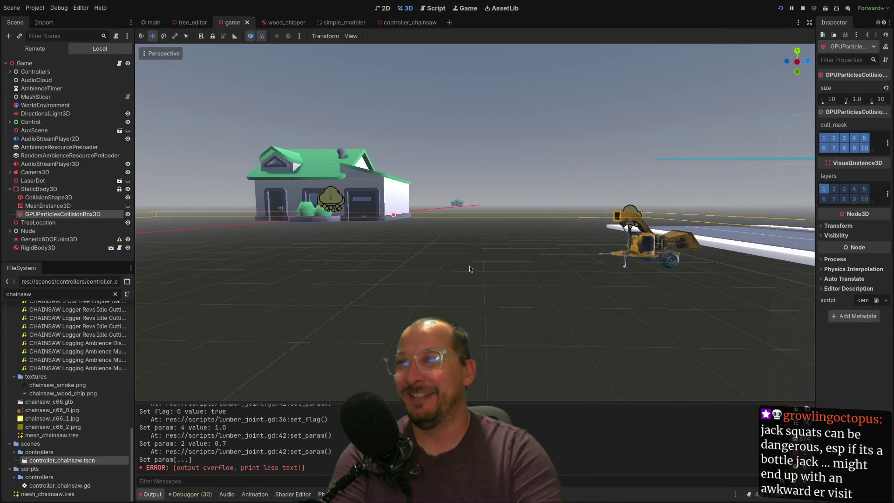
{"action": "mouse_move", "coordinate": [469, 266]}
{"action": "left_mouse_down"}
{"action": "mouse_move", "coordinate": [580, 280]}
{"action": "mouse_move", "coordinate": [549, 300]}
{"action": "mouse_move", "coordinate": [560, 270]}
{"action": "left_mouse_up"}
{"action": "scroll", "coordinate": [560, 270], "scroll_direction": "down", "scroll_amount": 5}
{"action": "scroll", "coordinate": [560, 273], "scroll_direction": "down", "scroll_amount": 7}
{"action": "scroll", "coordinate": [436, 266], "scroll_direction": "up", "scroll_amount": 2}
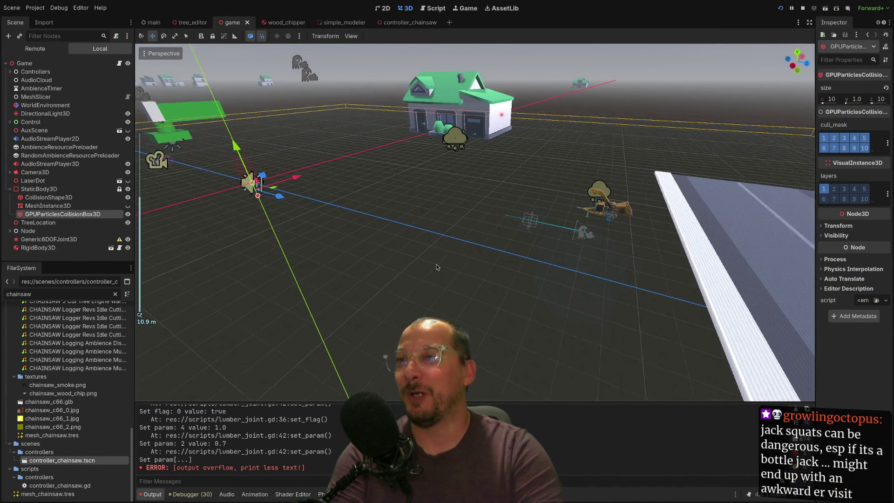
{"action": "scroll", "coordinate": [436, 264], "scroll_direction": "down", "scroll_amount": 2}
Reparent GPUParticlesCollisionBox3D directly under the Game root and run the project
{"action": "left_click_drag", "start_coordinate": [437, 264], "coordinate": [224, 227]}
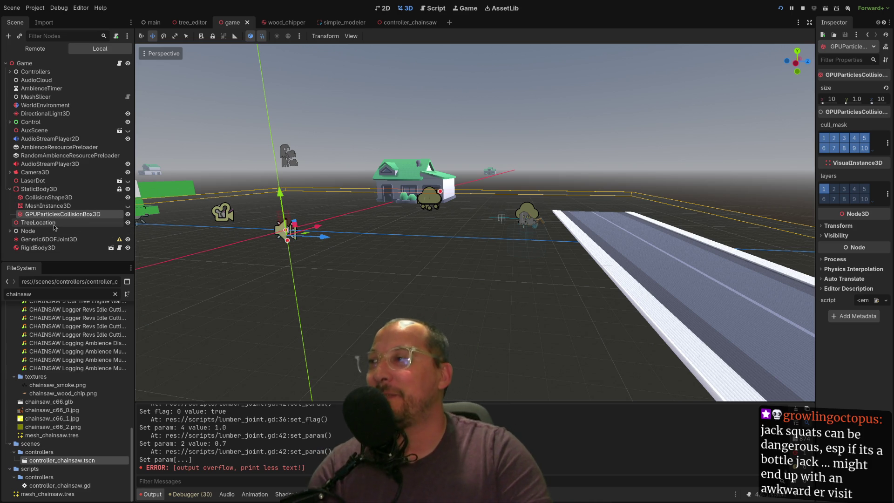
{"action": "mouse_move", "coordinate": [58, 190]}
{"action": "left_mouse_down"}
{"action": "mouse_move", "coordinate": [60, 176]}
{"action": "mouse_move", "coordinate": [43, 181]}
{"action": "mouse_move", "coordinate": [43, 192]}
{"action": "left_mouse_up"}
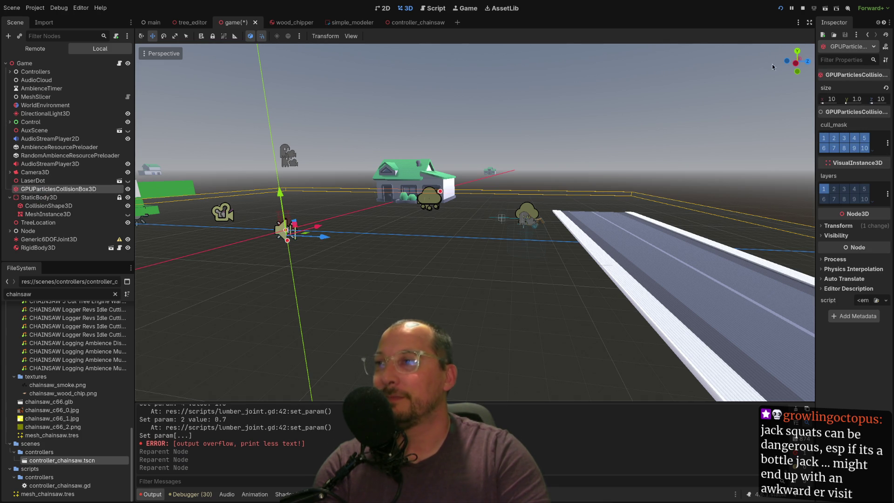
{"action": "left_click", "coordinate": [780, 8]}
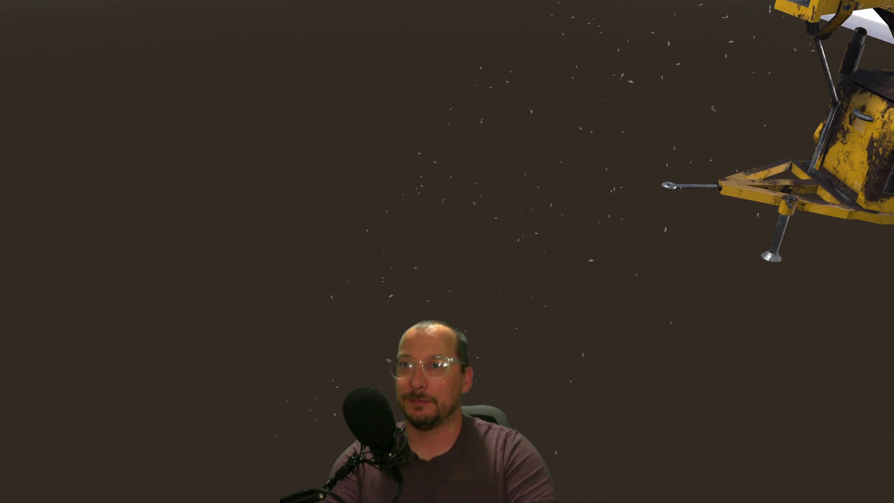
Close the running game and scroll the docs to the Sphere collision section
{"action": "key", "text": "Escape"}
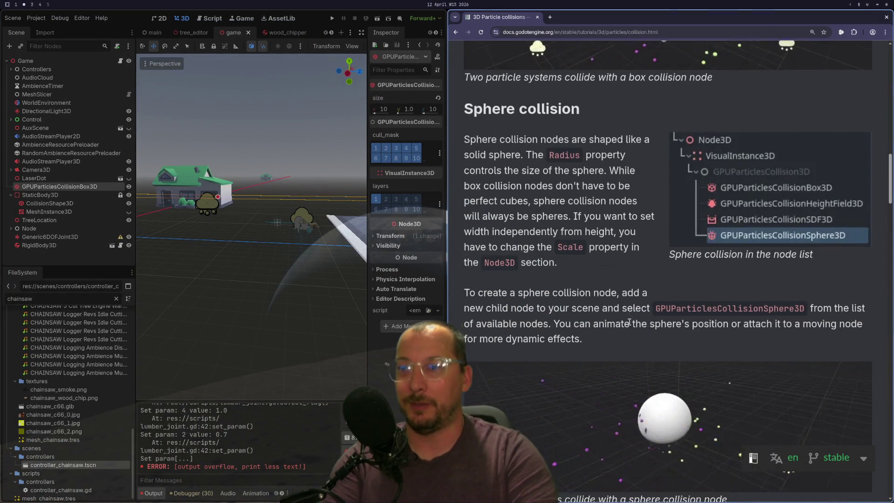
{"action": "scroll", "coordinate": [617, 328], "scroll_direction": "down", "scroll_amount": 3}
{"action": "scroll", "coordinate": [618, 328], "scroll_direction": "up", "scroll_amount": 5}
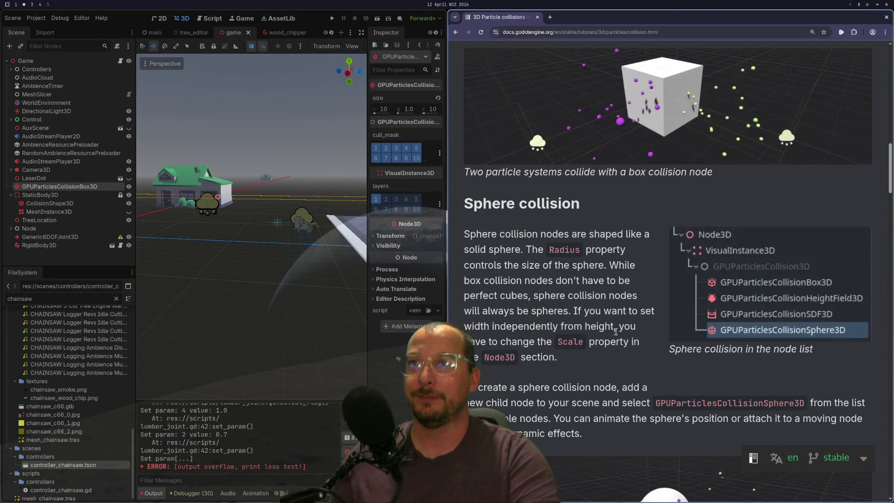
{"action": "scroll", "coordinate": [615, 331], "scroll_direction": "up", "scroll_amount": 4}
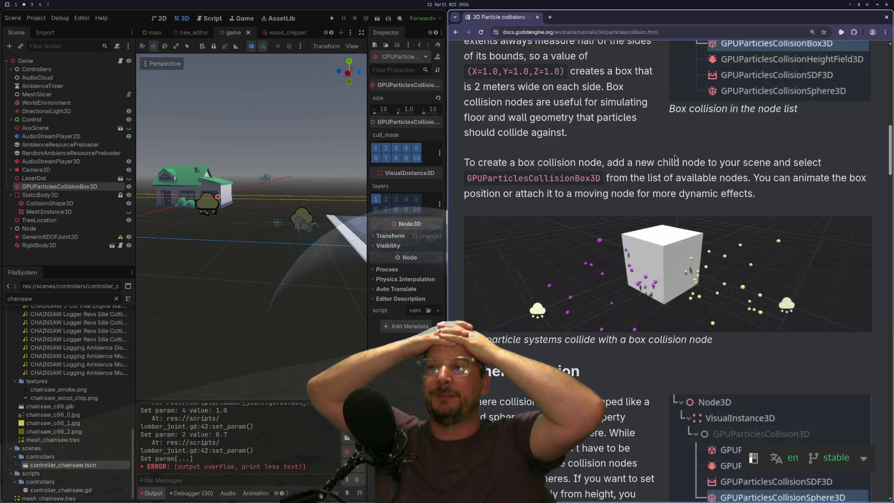
{"action": "scroll", "coordinate": [715, 90], "scroll_direction": "down", "scroll_amount": 3}
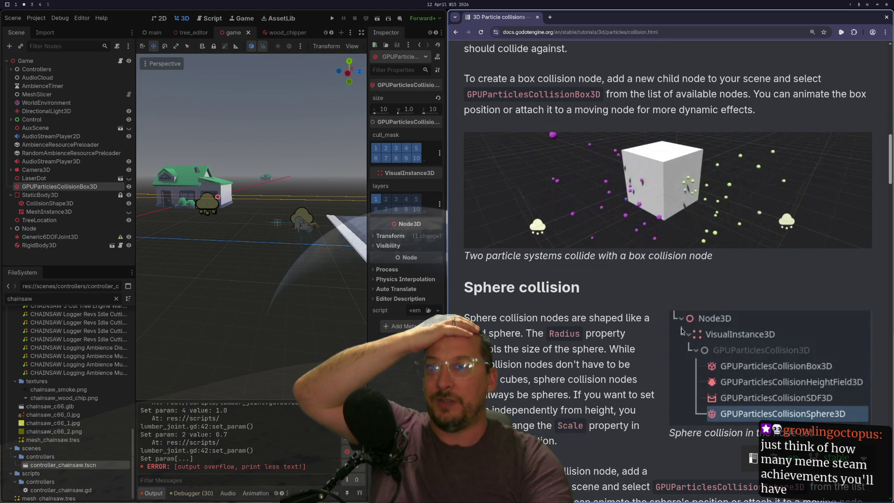
{"action": "scroll", "coordinate": [646, 322], "scroll_direction": "up", "scroll_amount": 10}
{"action": "scroll", "coordinate": [647, 324], "scroll_direction": "up", "scroll_amount": 3}
{"action": "scroll", "coordinate": [647, 324], "scroll_direction": "down", "scroll_amount": 11}
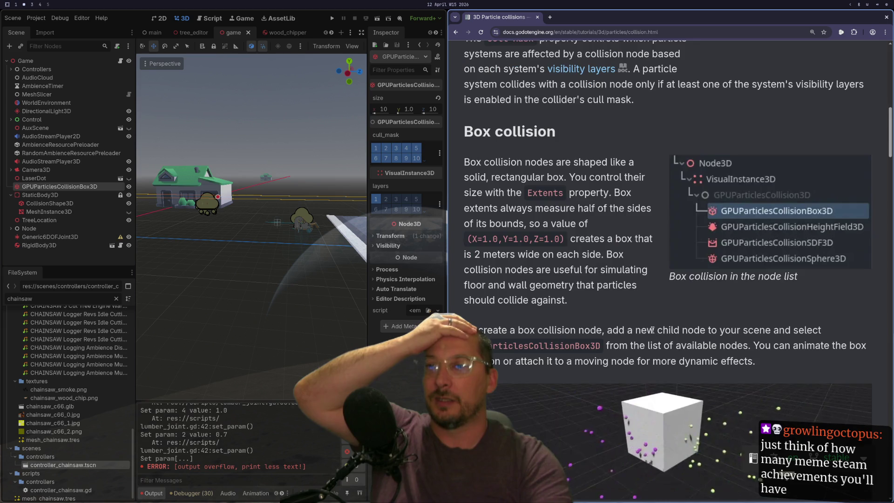
{"action": "scroll", "coordinate": [654, 333], "scroll_direction": "down", "scroll_amount": 4}
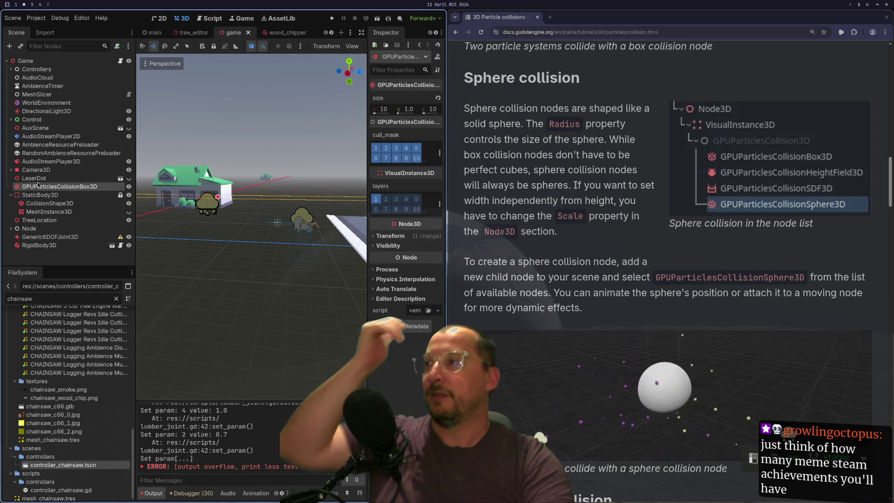
{"action": "left_click", "coordinate": [36, 18]}
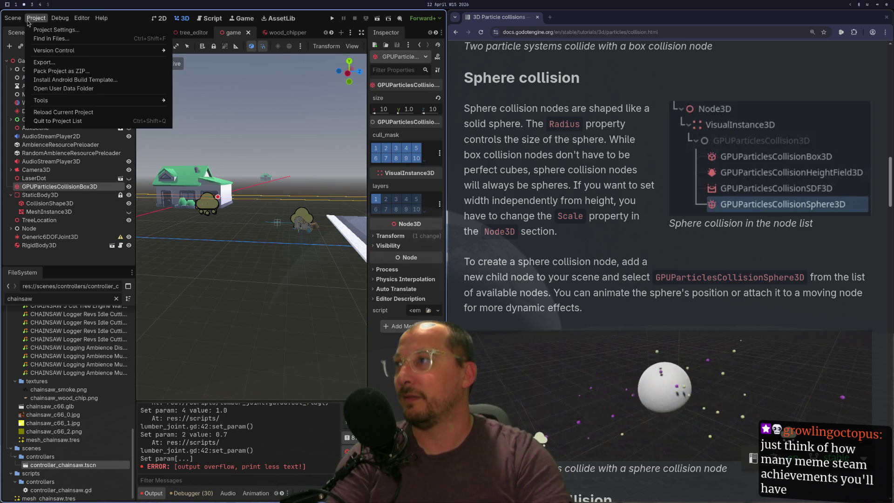
Create a new scene, then close the empty, controller_chainsaw and simple_modeler tabs
{"action": "left_click", "coordinate": [21, 30]}
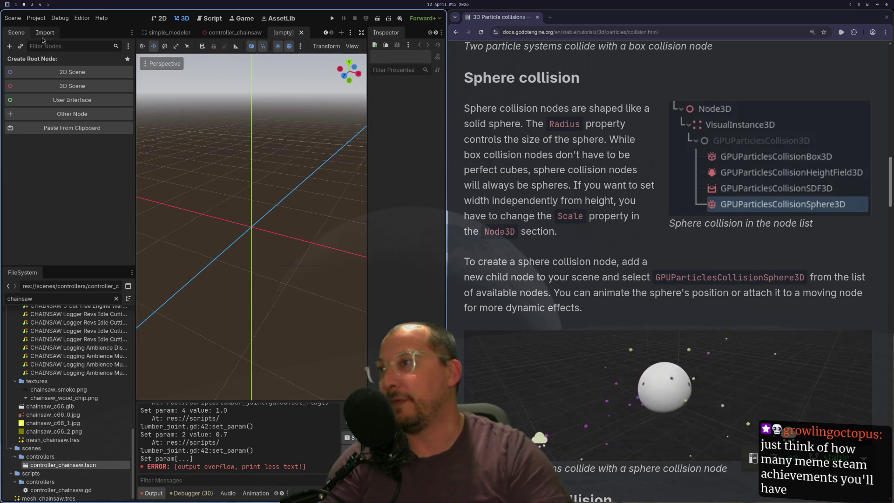
{"action": "key", "text": "v"}
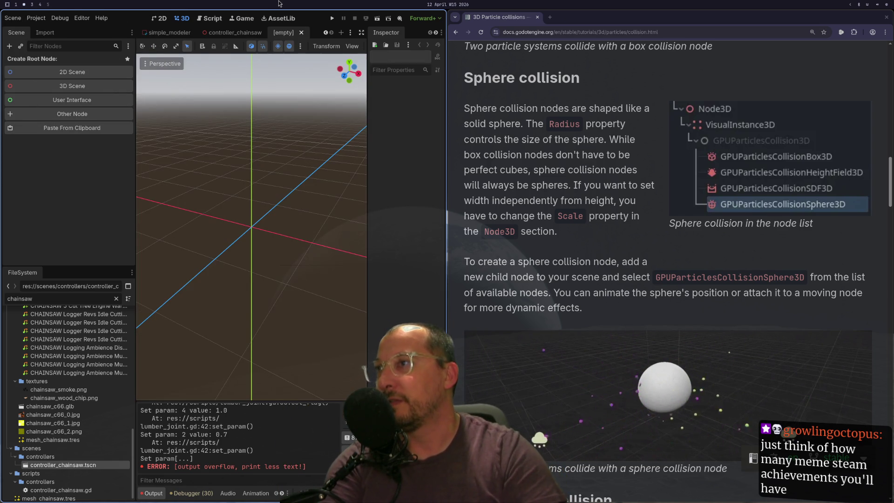
{"action": "left_click", "coordinate": [302, 32]}
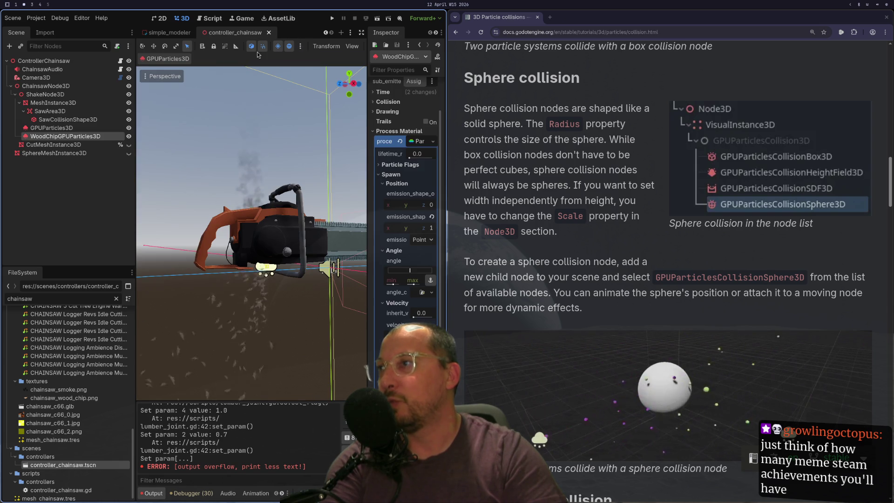
{"action": "left_click", "coordinate": [270, 33]}
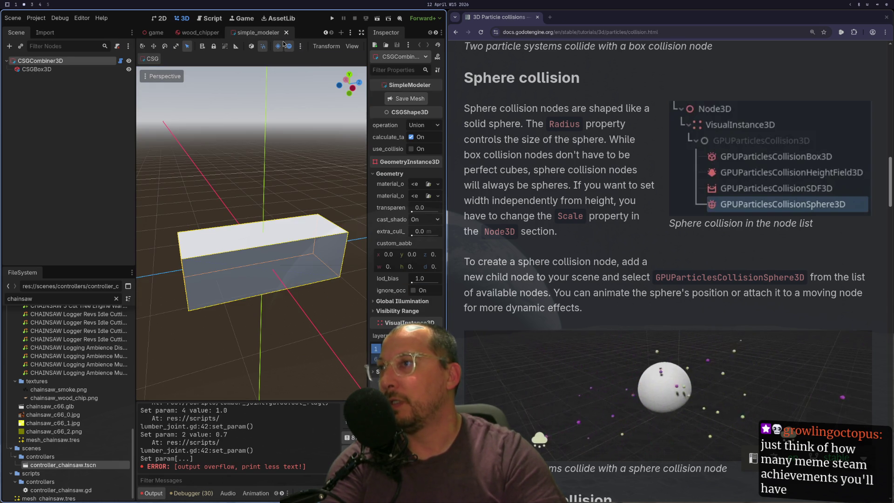
{"action": "left_click", "coordinate": [286, 34]}
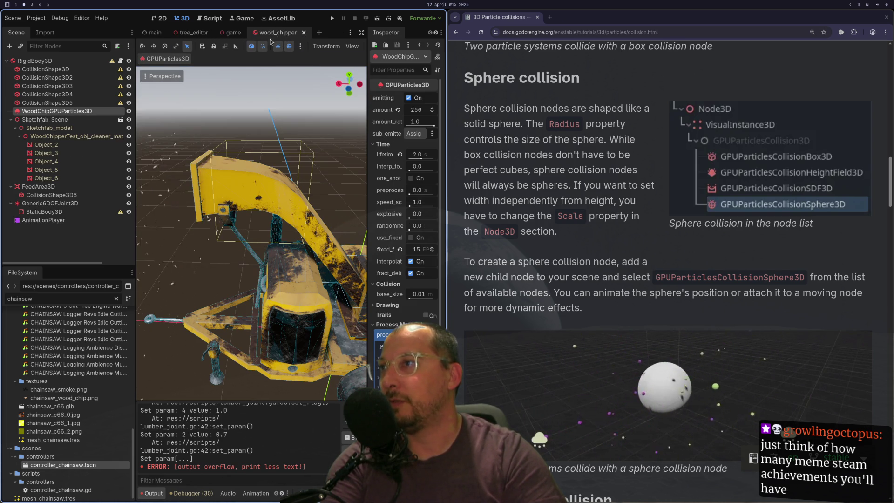
Search 'visual' in the Game root's Add Child Node list, read VisualInstance3D and VisibleOnScreen types, then cancel
{"action": "left_click", "coordinate": [225, 31]}
{"action": "right_click", "coordinate": [90, 63]}
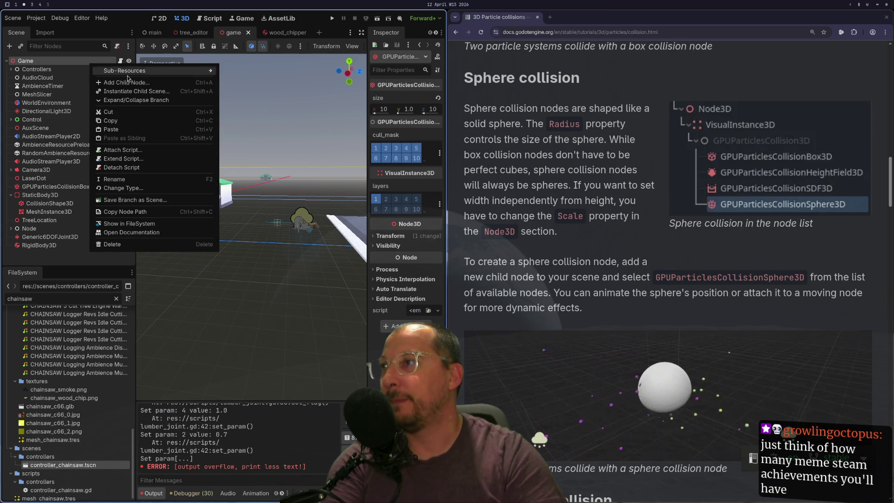
{"action": "left_click", "coordinate": [125, 84]}
{"action": "type", "text": "visual"}
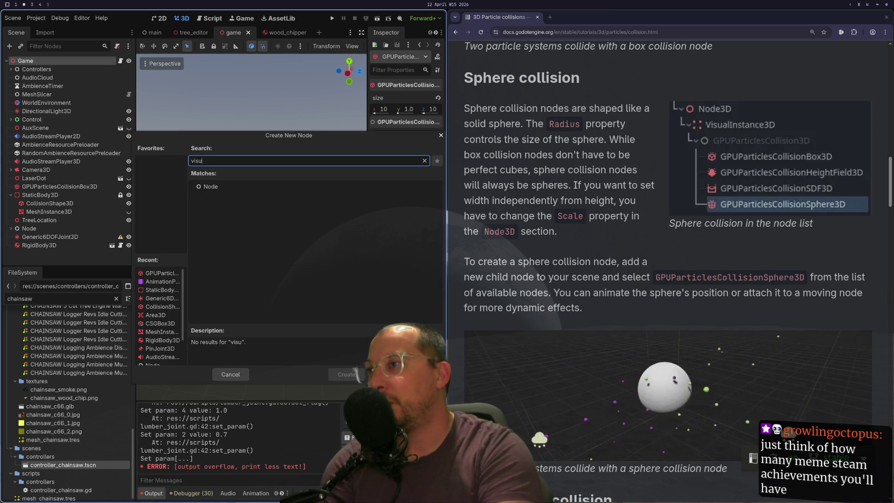
{"action": "key", "text": "BackSpace"}
{"action": "key", "text": "BackSpace"}
{"action": "key", "text": "BackSpace"}
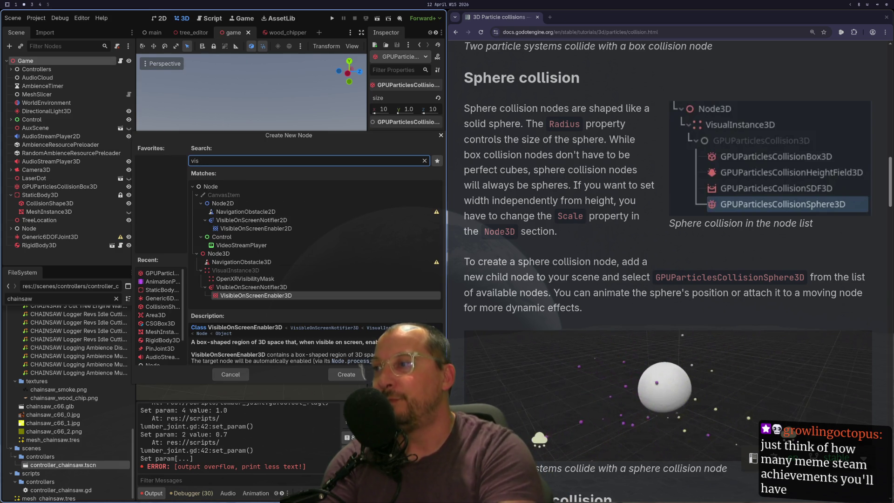
{"action": "key", "text": "Up"}
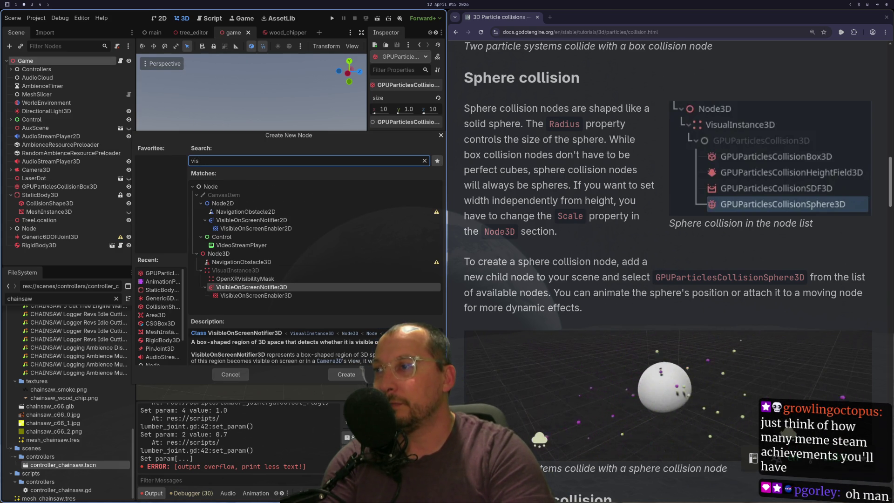
{"action": "key", "text": "Up"}
{"action": "key", "text": "Up"}
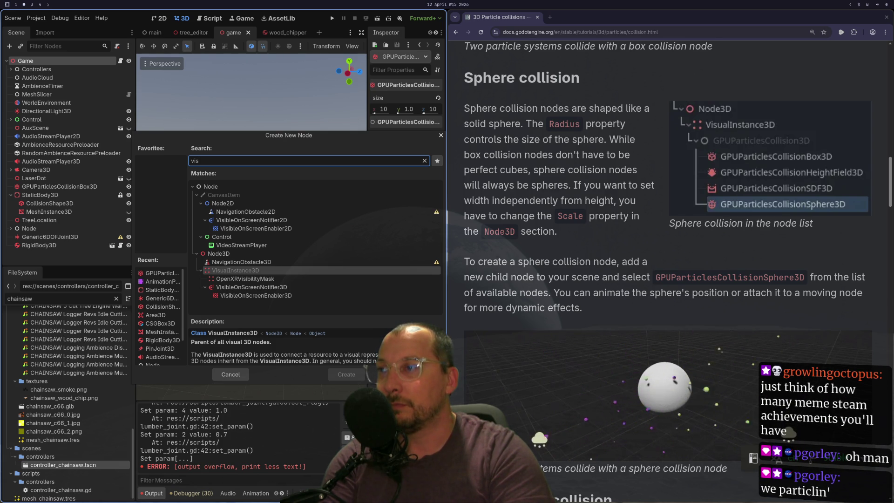
{"action": "key", "text": "Down"}
{"action": "key", "text": "Down"}
{"action": "key", "text": "Down"}
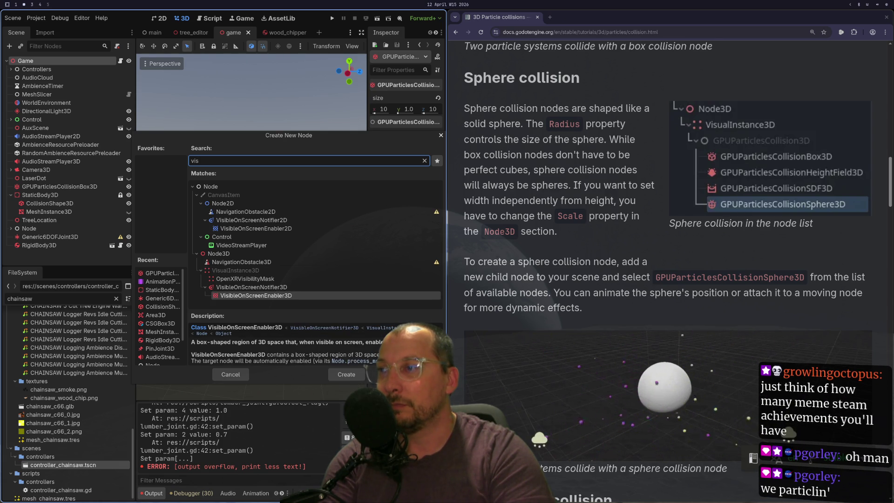
{"action": "key", "text": "Up"}
{"action": "key", "text": "Up"}
{"action": "key", "text": "Up"}
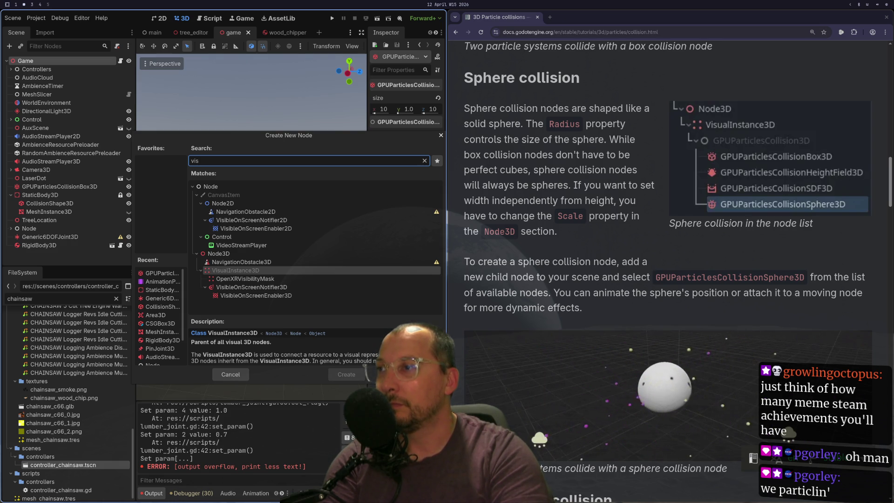
{"action": "key", "text": "Escape"}
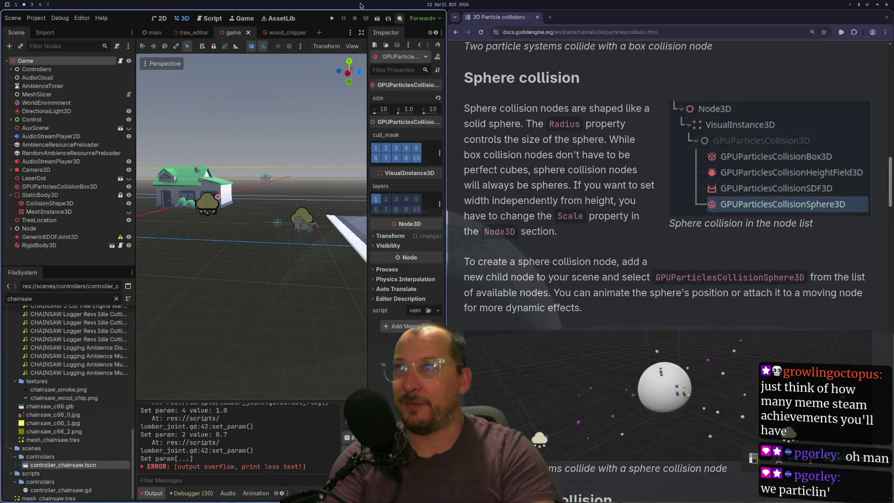
{"action": "left_click", "coordinate": [331, 19]}
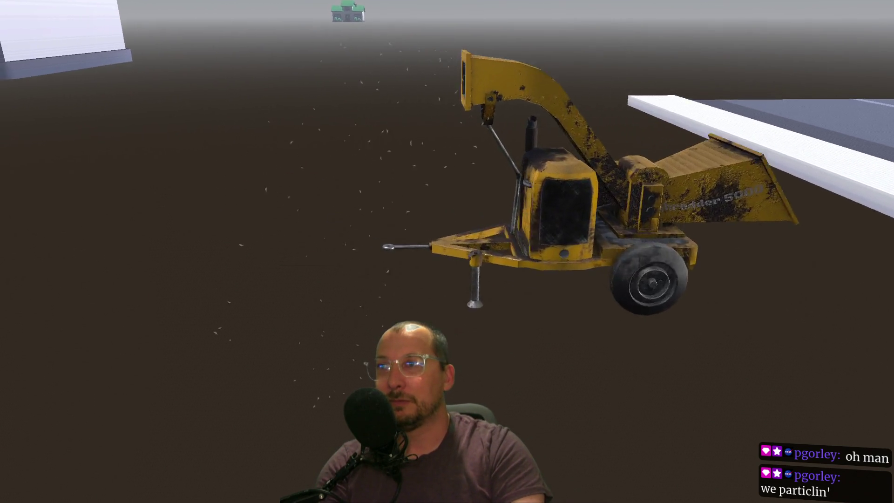
{"action": "key", "text": "Escape"}
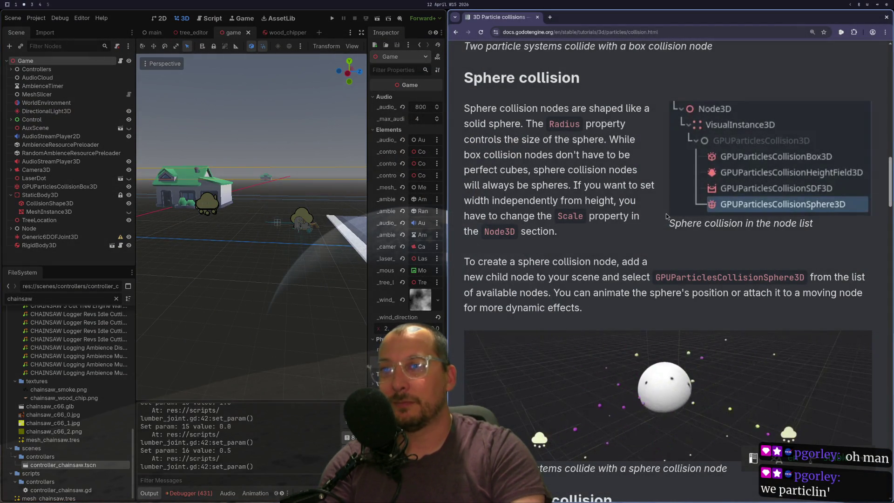
Scroll the 3D Particle collisions docs page down to Height field collision, then back up to the title
{"action": "scroll", "coordinate": [666, 213], "scroll_direction": "down", "scroll_amount": 5}
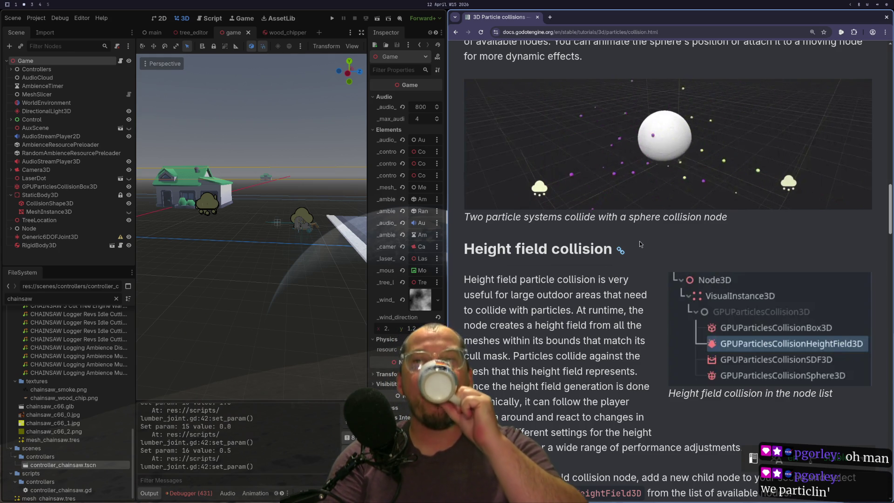
{"action": "scroll", "coordinate": [617, 233], "scroll_direction": "up", "scroll_amount": 8}
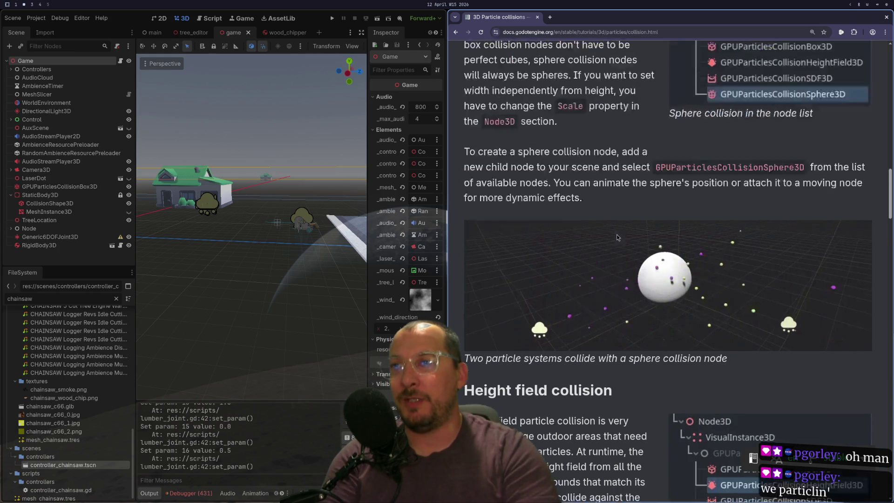
{"action": "scroll", "coordinate": [616, 234], "scroll_direction": "up", "scroll_amount": 10}
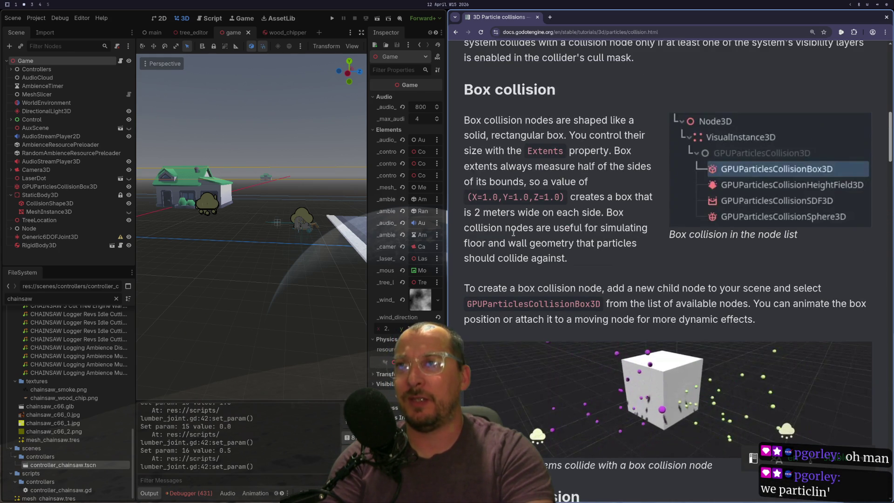
{"action": "scroll", "coordinate": [514, 232], "scroll_direction": "up", "scroll_amount": 6}
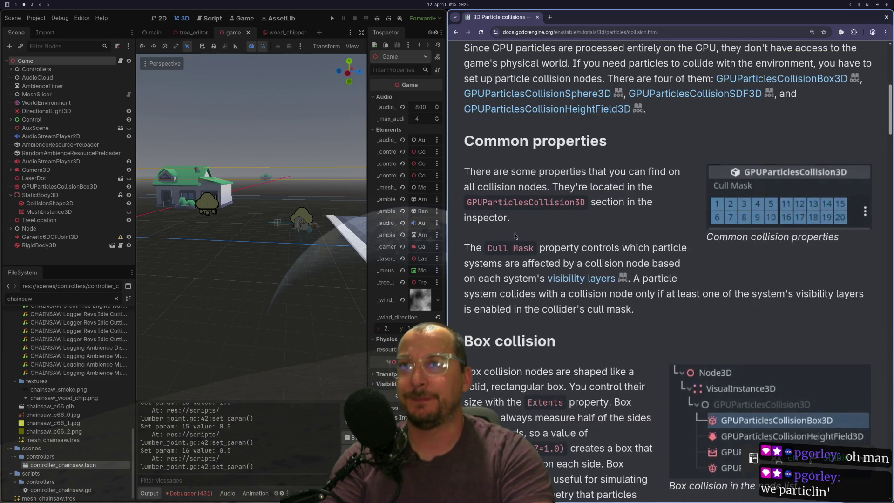
{"action": "scroll", "coordinate": [515, 235], "scroll_direction": "up", "scroll_amount": 3}
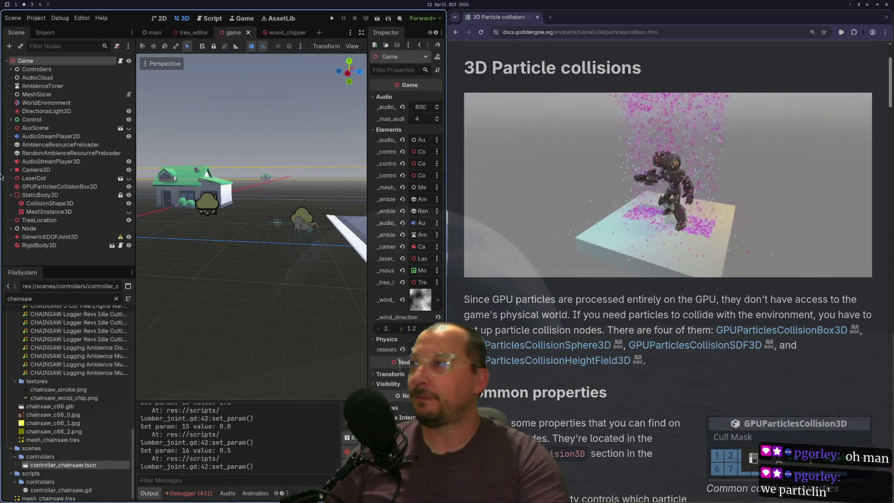
Compare the wood_chipper RigidBody3D root with the game scene's GPUParticlesCollisionBox3D node
{"action": "left_click", "coordinate": [278, 32]}
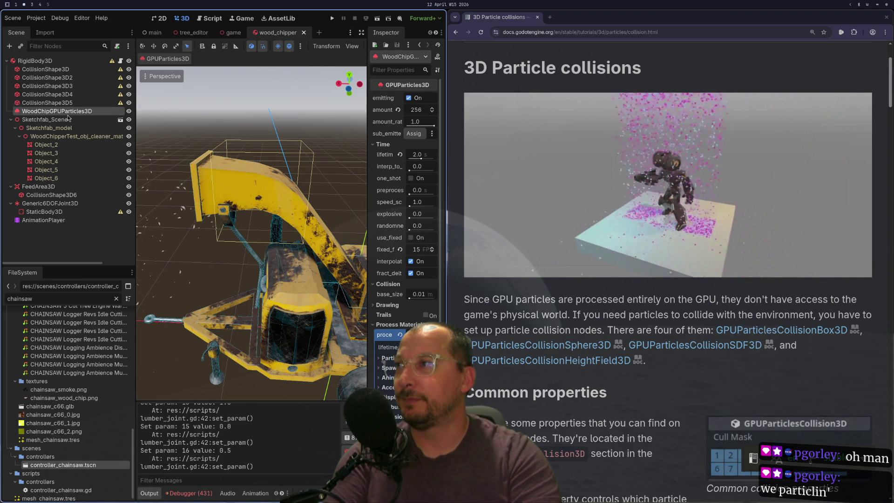
{"action": "left_click", "coordinate": [21, 61]}
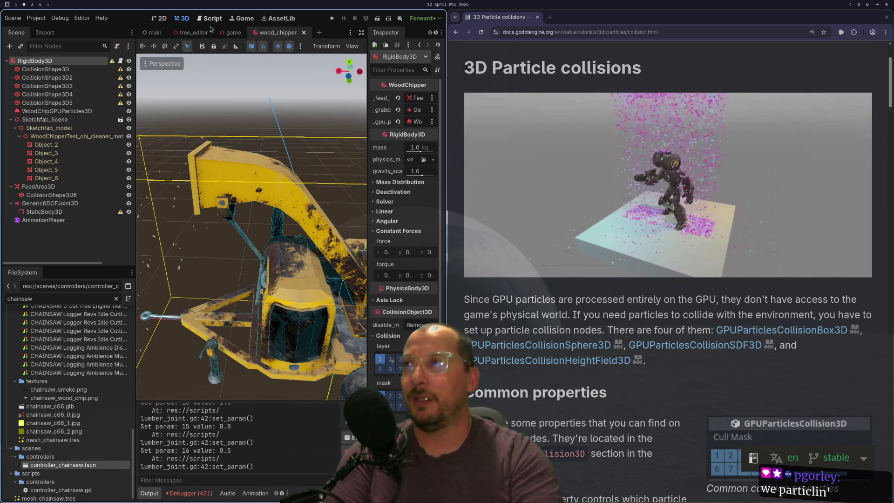
{"action": "left_click", "coordinate": [229, 32]}
{"action": "left_click", "coordinate": [88, 187]}
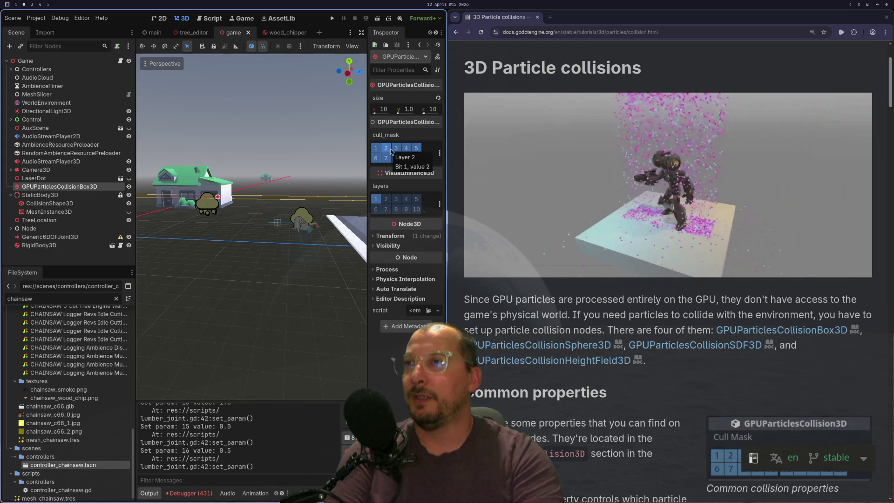
{"action": "left_click", "coordinate": [284, 33]}
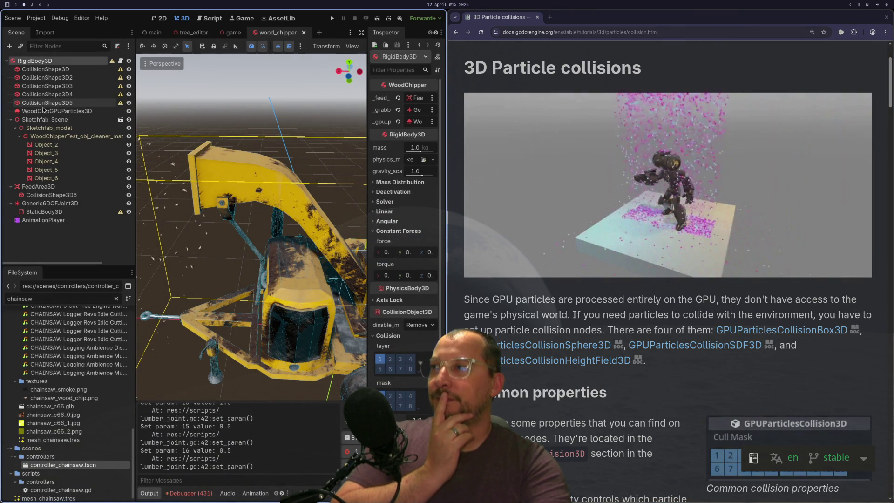
Set WoodChipGPUParticles3D's collision mode to Hide On Contact, then to Disabled
{"action": "left_click", "coordinate": [57, 111]}
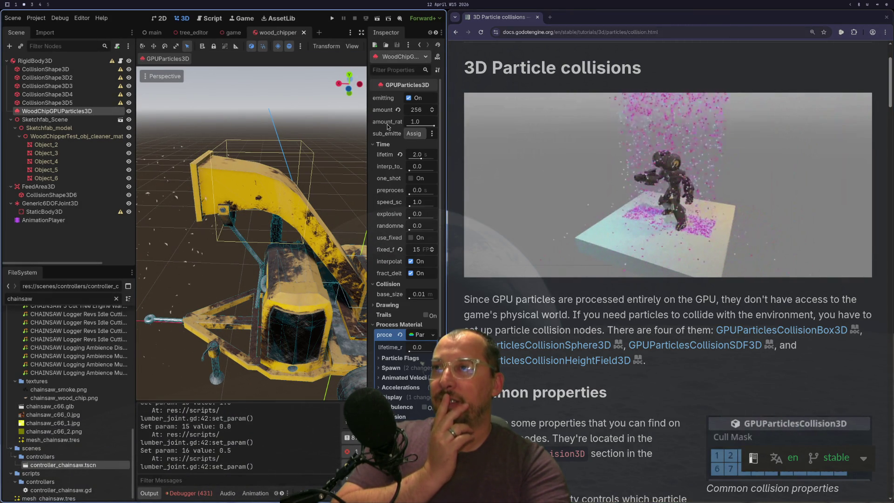
{"action": "mouse_move", "coordinate": [407, 84]}
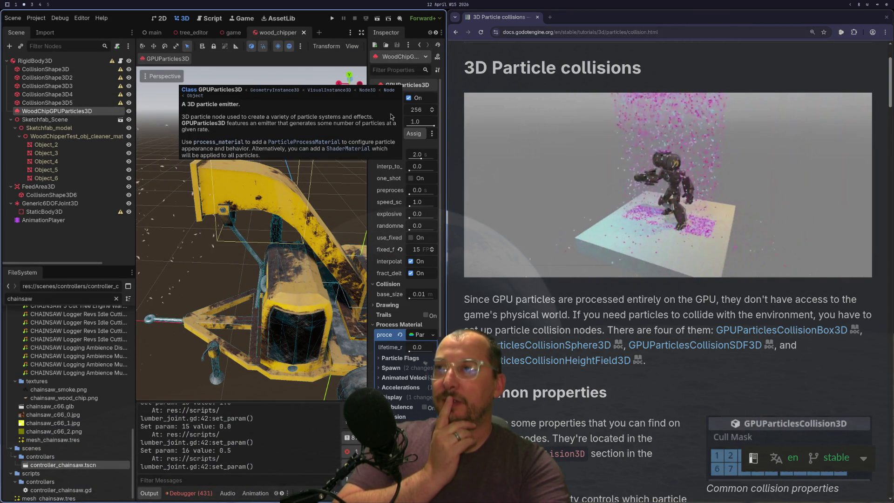
{"action": "scroll", "coordinate": [416, 324], "scroll_direction": "down", "scroll_amount": 3}
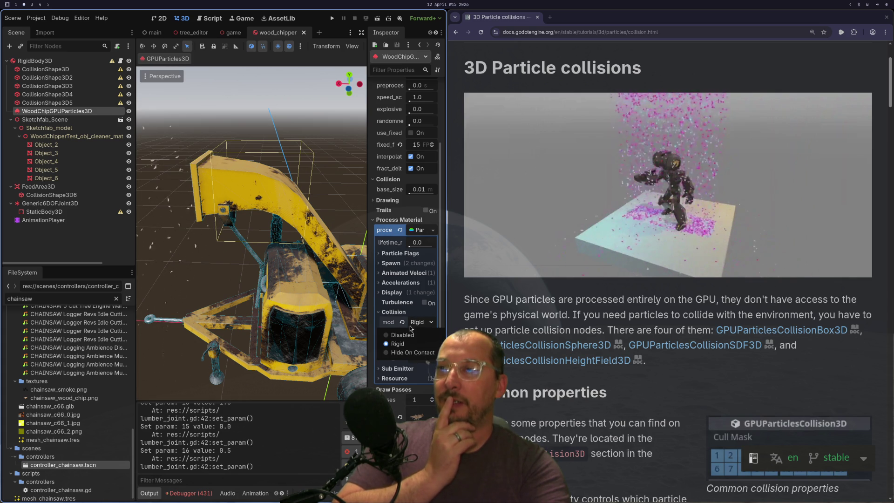
{"action": "left_click", "coordinate": [405, 354]}
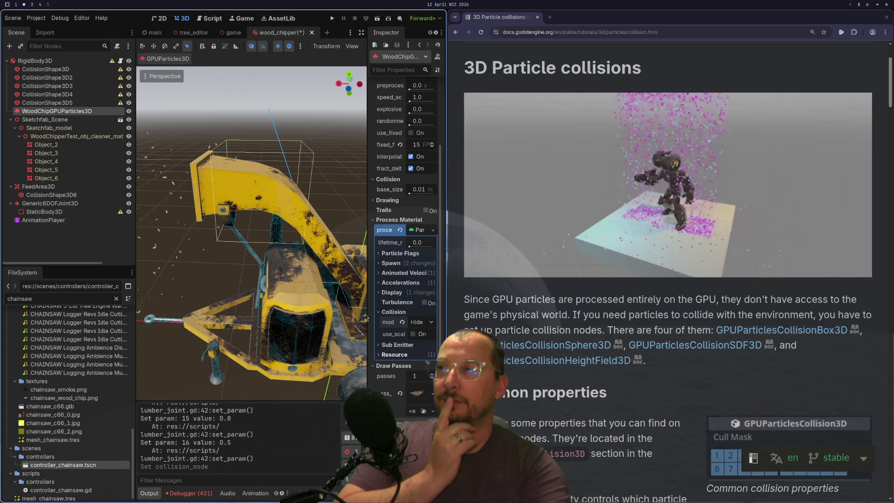
{"action": "scroll", "coordinate": [303, 202], "scroll_direction": "down", "scroll_amount": 6}
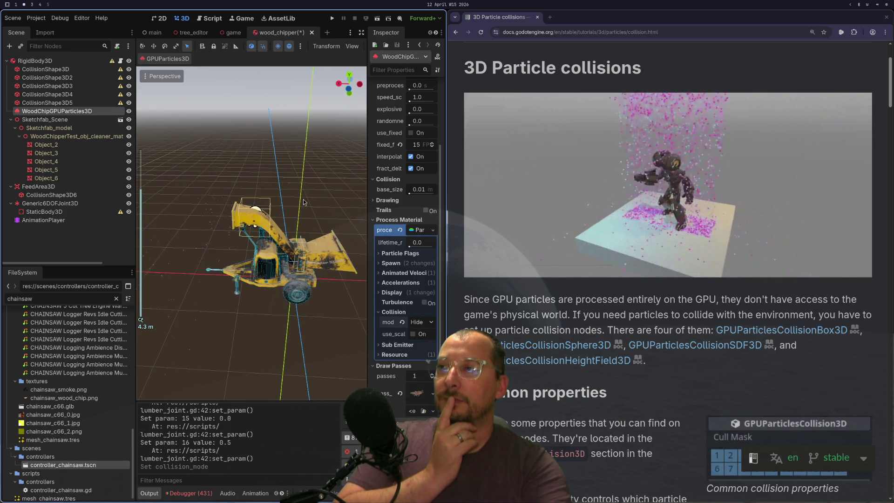
{"action": "scroll", "coordinate": [303, 202], "scroll_direction": "up", "scroll_amount": 2}
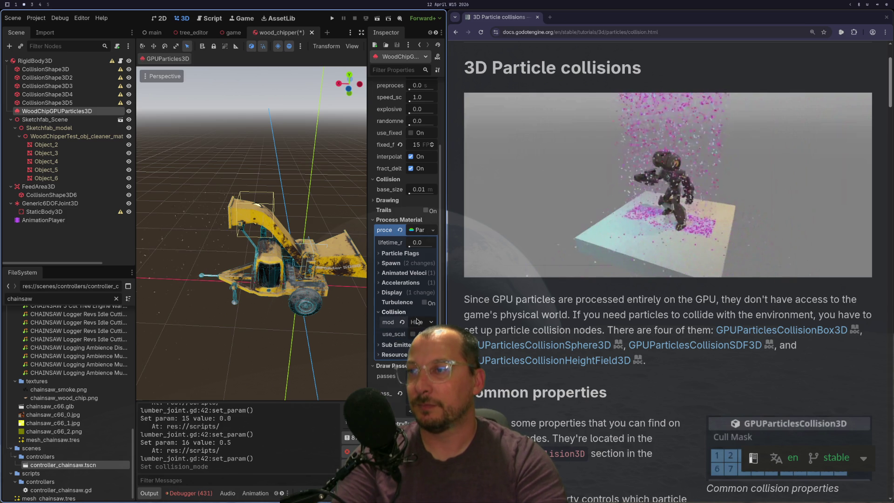
{"action": "left_click", "coordinate": [403, 334]}
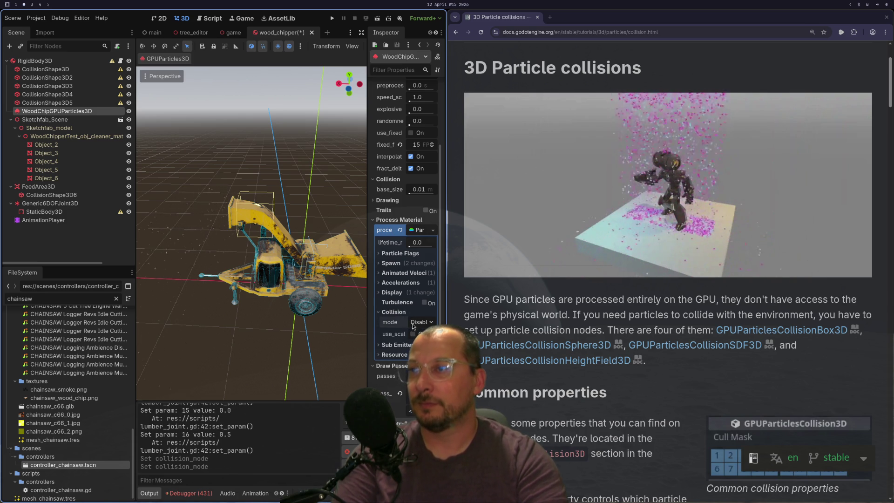
{"action": "scroll", "coordinate": [527, 319], "scroll_direction": "down", "scroll_amount": 15}
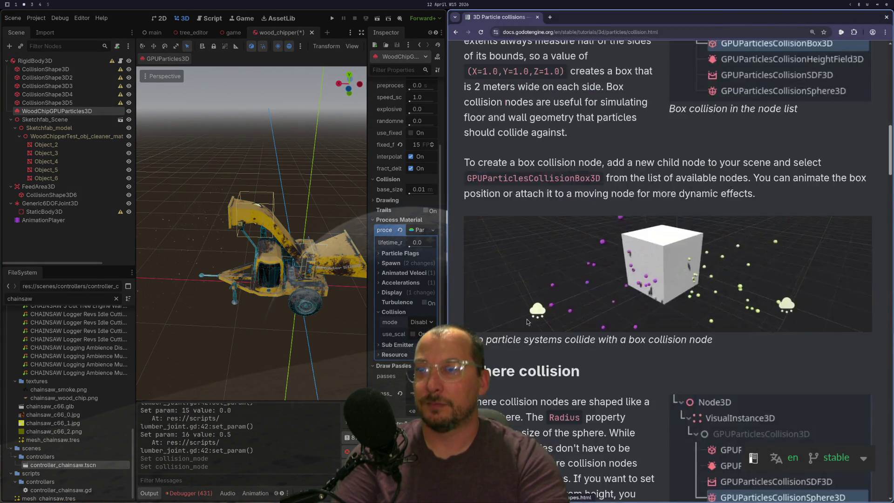
Go back to the particle collision search results and open the GPUParticlesCollision3D class reference
{"action": "scroll", "coordinate": [519, 291], "scroll_direction": "down", "scroll_amount": 2}
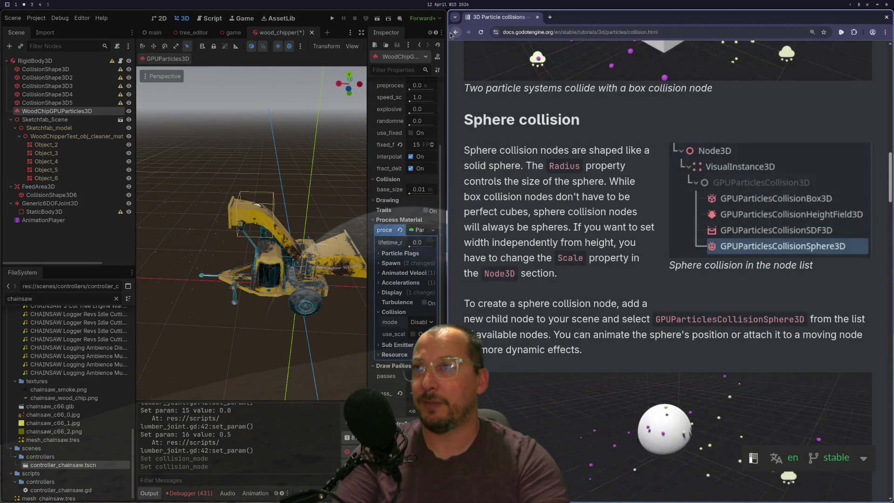
{"action": "key", "text": "alt+Left"}
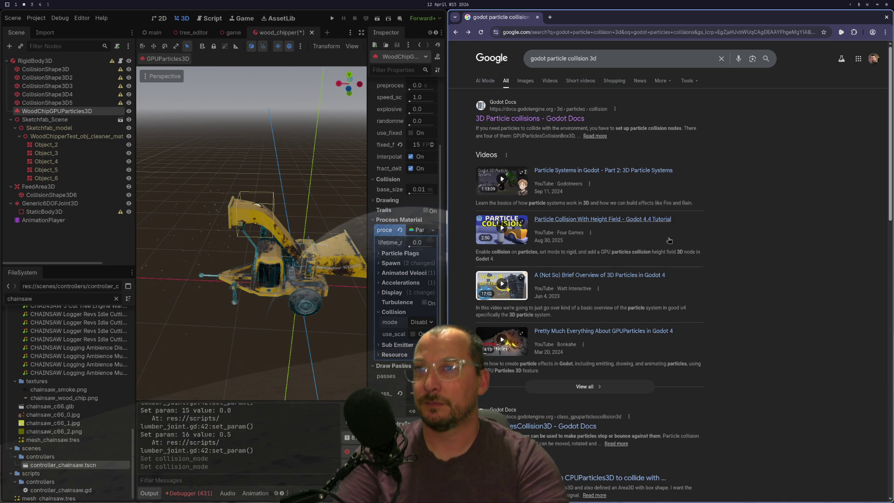
{"action": "scroll", "coordinate": [541, 350], "scroll_direction": "down", "scroll_amount": 2}
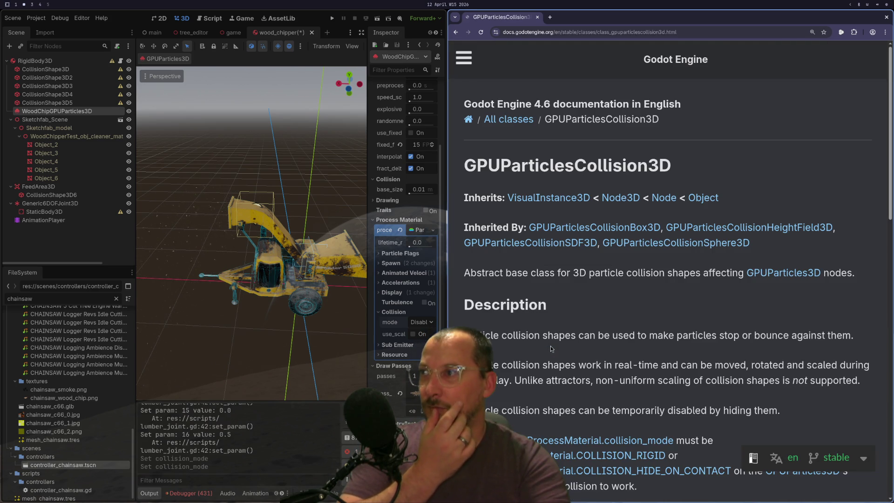
{"action": "scroll", "coordinate": [591, 320], "scroll_direction": "down", "scroll_amount": 7}
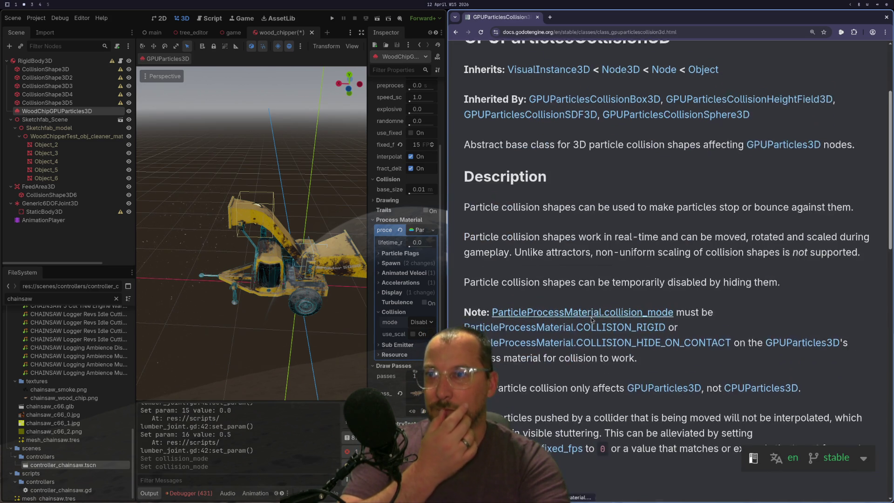
{"action": "scroll", "coordinate": [590, 317], "scroll_direction": "up", "scroll_amount": 4}
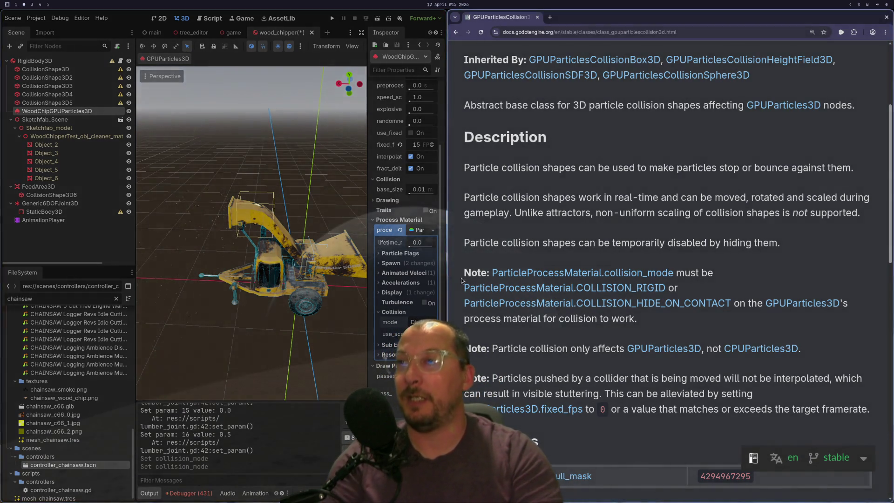
{"action": "left_click", "coordinate": [233, 33]}
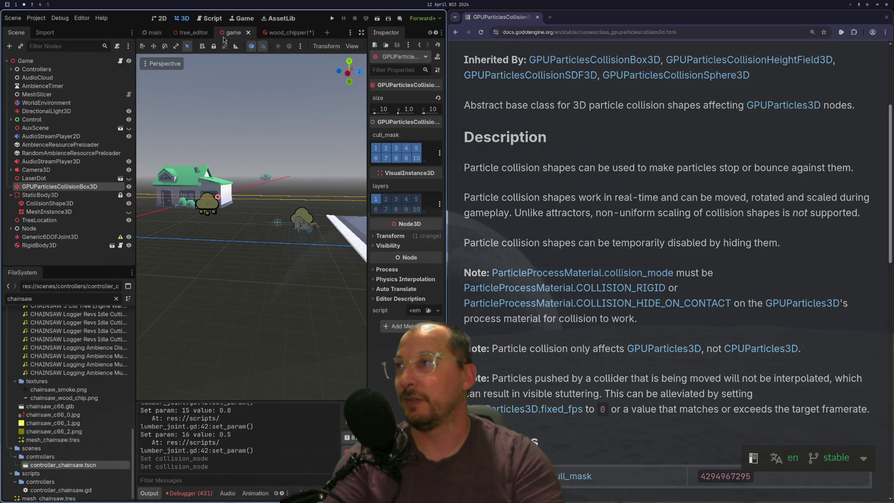
Delete the GPUParticlesCollisionBox3D node from the game scene
{"action": "right_click", "coordinate": [42, 188]}
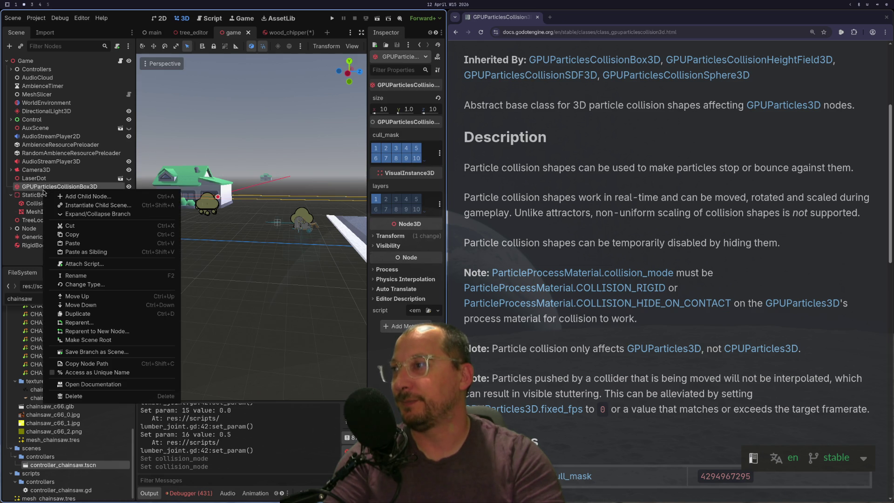
{"action": "left_click", "coordinate": [106, 397]}
{"action": "left_click", "coordinate": [240, 261]}
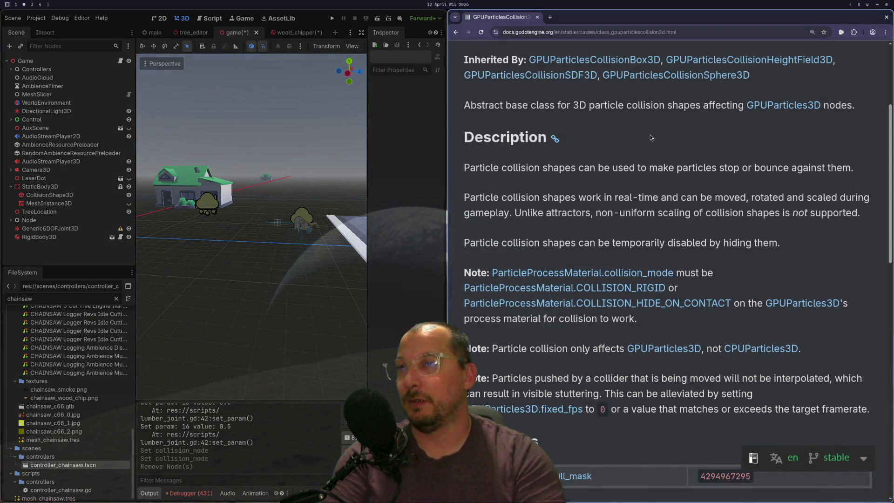
Show the ground MeshInstance3D again, check the view toward the road, and close the docs browser
{"action": "left_click", "coordinate": [128, 203]}
{"action": "scroll", "coordinate": [299, 249], "scroll_direction": "up", "scroll_amount": 5}
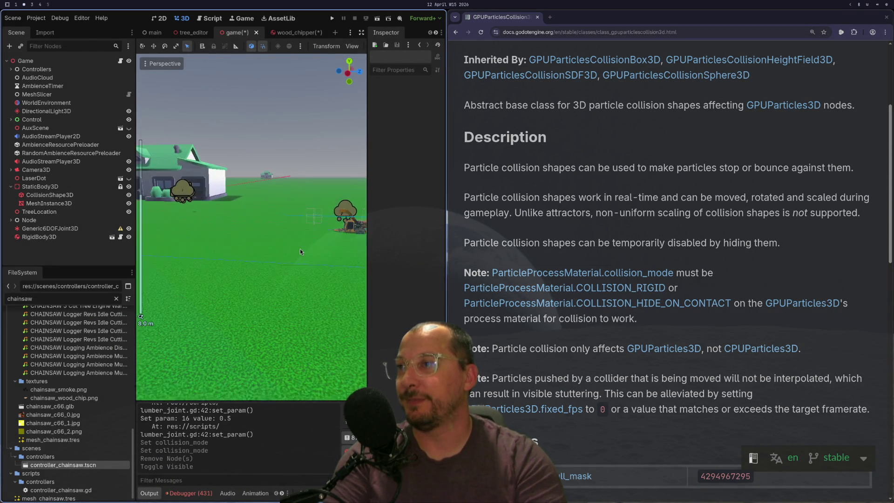
{"action": "mouse_move", "coordinate": [308, 252]}
{"action": "left_mouse_down"}
{"action": "mouse_move", "coordinate": [240, 364]}
{"action": "mouse_move", "coordinate": [262, 351]}
{"action": "mouse_move", "coordinate": [278, 93]}
{"action": "mouse_move", "coordinate": [257, 113]}
{"action": "left_mouse_up"}
{"action": "left_click", "coordinate": [248, 195]}
{"action": "left_click", "coordinate": [250, 187]}
{"action": "scroll", "coordinate": [253, 200], "scroll_direction": "up", "scroll_amount": 10}
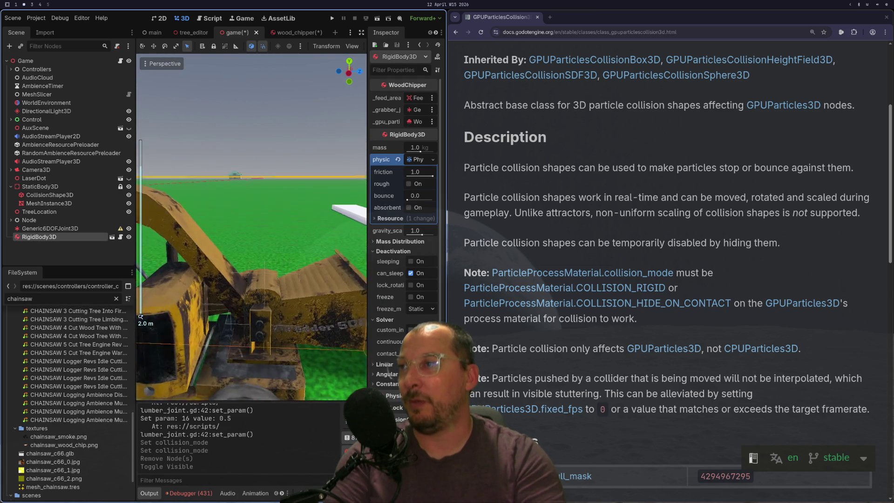
{"action": "scroll", "coordinate": [263, 342], "scroll_direction": "down", "scroll_amount": 2}
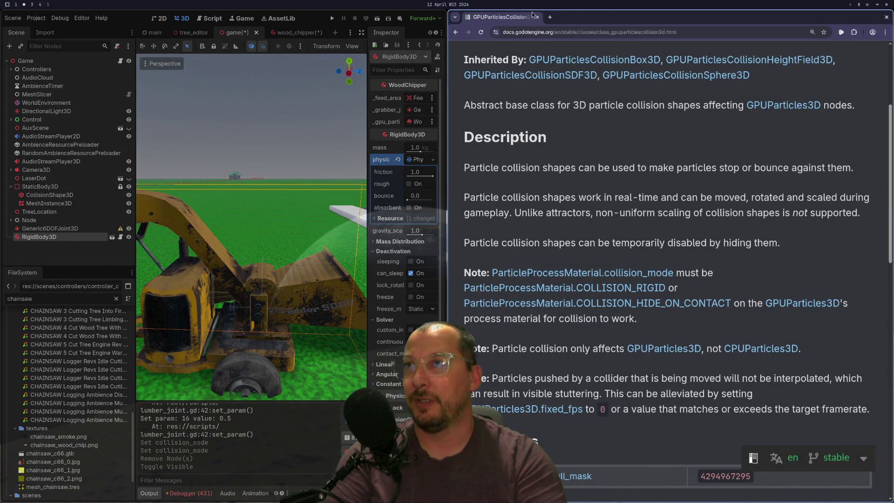
{"action": "left_click", "coordinate": [537, 18]}
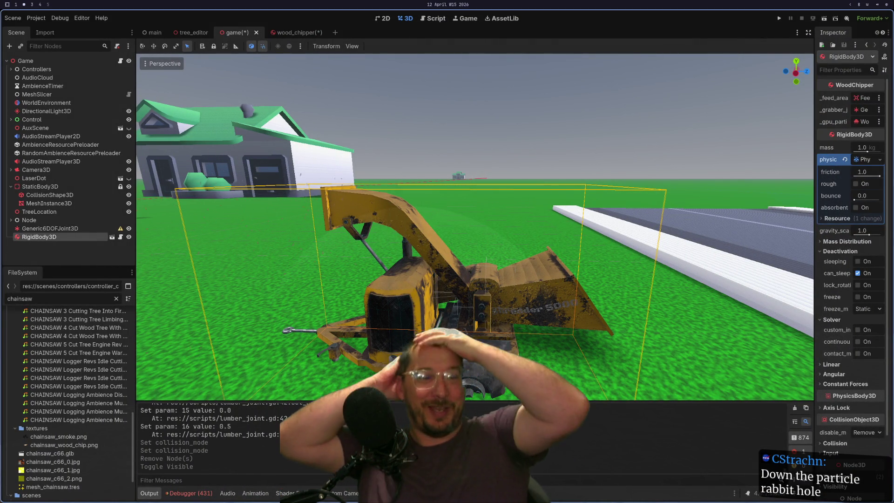
Switch to the wood_chipper scene and orbit and zoom the viewport to face the chipper's hopper
{"action": "scroll", "coordinate": [466, 368], "scroll_direction": "down", "scroll_amount": 5}
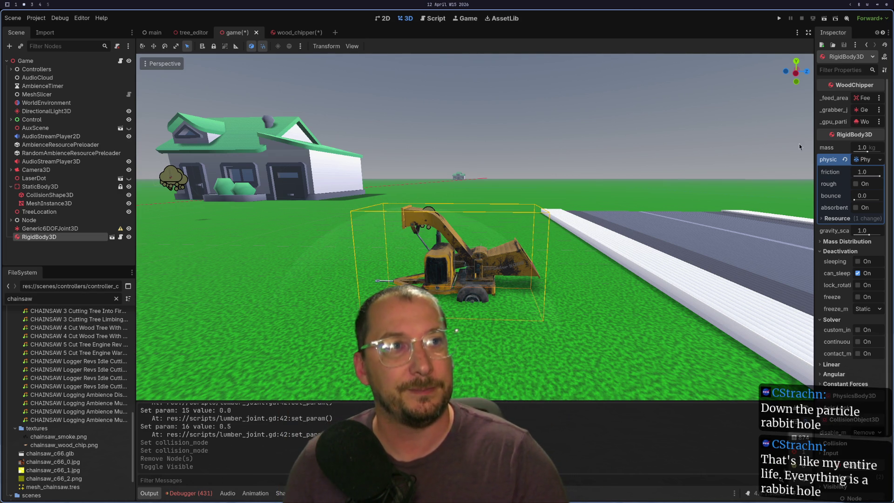
{"action": "scroll", "coordinate": [624, 255], "scroll_direction": "up", "scroll_amount": 3}
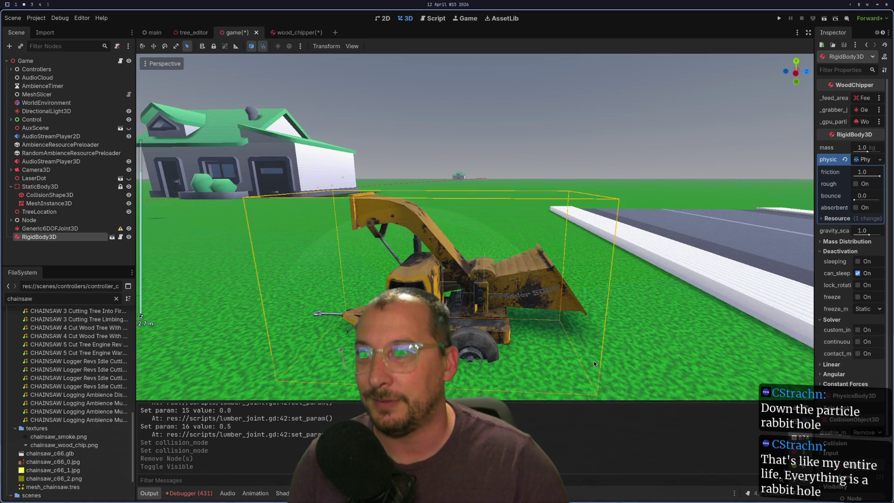
{"action": "mouse_move", "coordinate": [673, 246]}
{"action": "left_mouse_down"}
{"action": "mouse_move", "coordinate": [565, 258]}
{"action": "mouse_move", "coordinate": [727, 194]}
{"action": "mouse_move", "coordinate": [668, 205]}
{"action": "mouse_move", "coordinate": [402, 90]}
{"action": "left_mouse_up"}
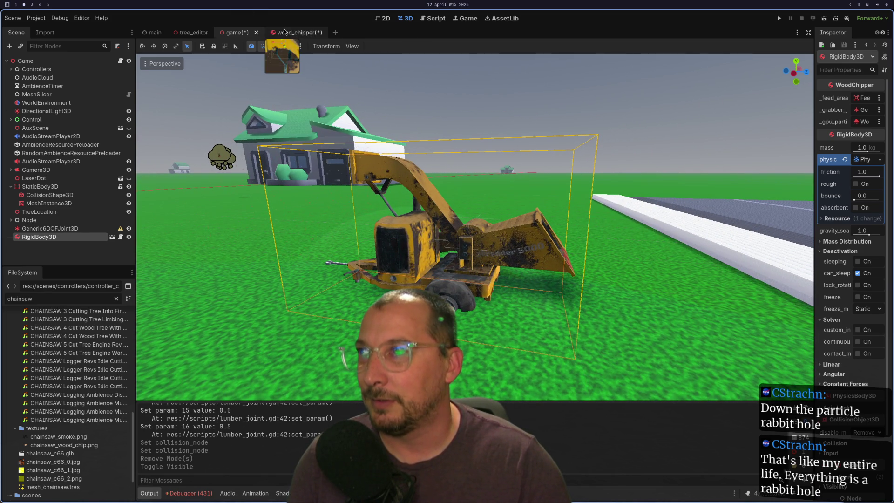
{"action": "left_click", "coordinate": [285, 31]}
{"action": "left_click_drag", "start_coordinate": [581, 262], "coordinate": [481, 227]}
{"action": "scroll", "coordinate": [481, 228], "scroll_direction": "up", "scroll_amount": 6}
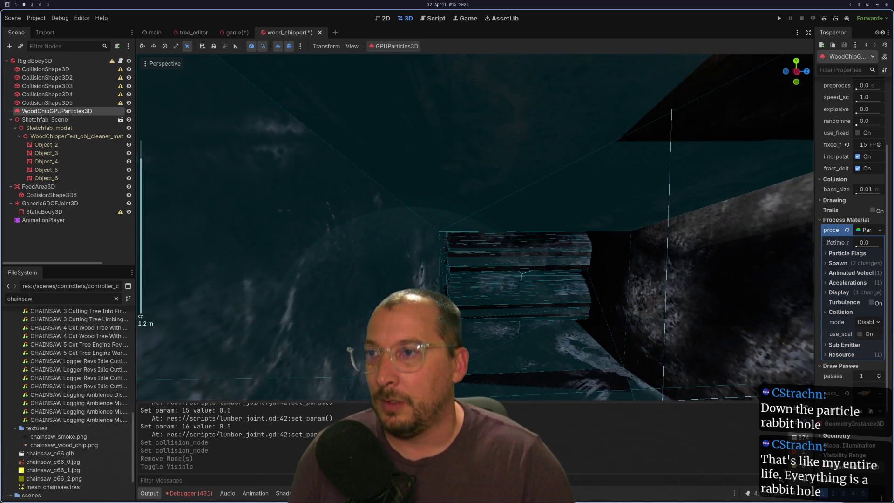
{"action": "scroll", "coordinate": [578, 262], "scroll_direction": "down", "scroll_amount": 10}
{"action": "left_click_drag", "start_coordinate": [578, 263], "coordinate": [512, 259]}
{"action": "scroll", "coordinate": [512, 258], "scroll_direction": "up", "scroll_amount": 3}
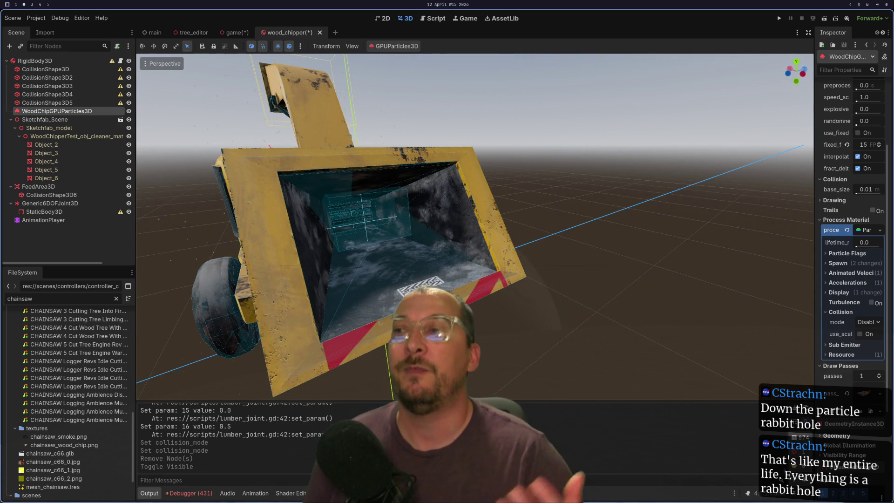
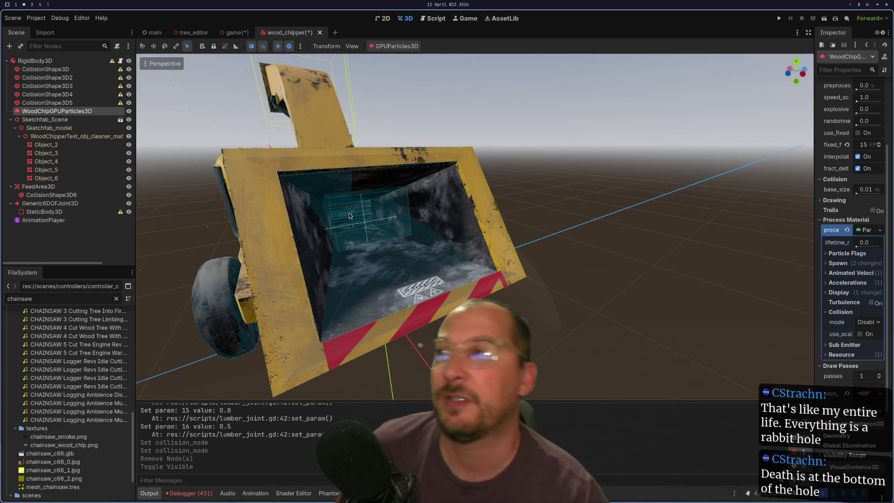
Hide the Object_3 mesh, after briefly toggling Object_2's visibility
{"action": "mouse_move", "coordinate": [371, 170]}
{"action": "left_mouse_down"}
{"action": "mouse_move", "coordinate": [429, 227]}
{"action": "mouse_move", "coordinate": [403, 222]}
{"action": "left_mouse_up"}
{"action": "scroll", "coordinate": [428, 227], "scroll_direction": "down", "scroll_amount": 2}
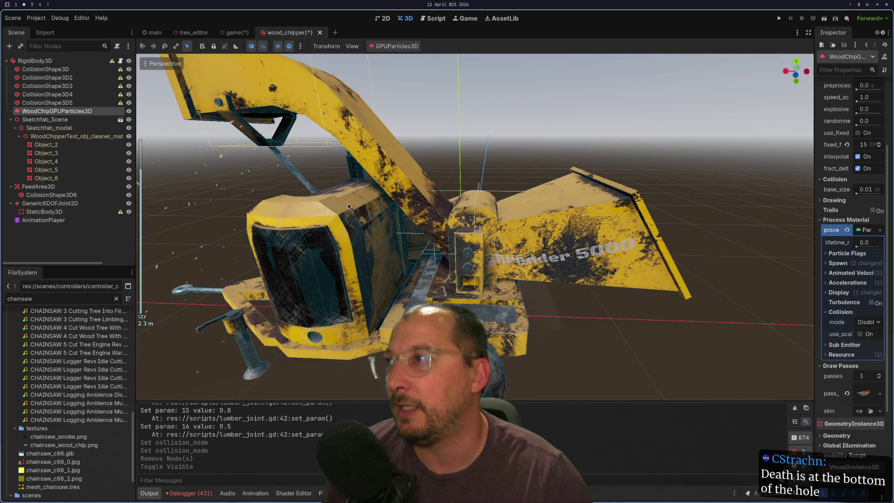
{"action": "left_click", "coordinate": [93, 144]}
{"action": "left_click", "coordinate": [129, 145]}
{"action": "left_click", "coordinate": [129, 145]}
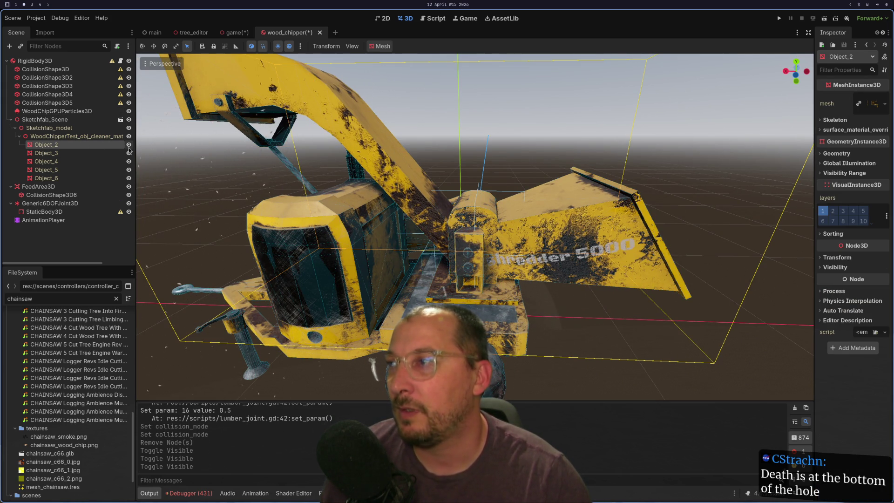
{"action": "left_click", "coordinate": [129, 153]}
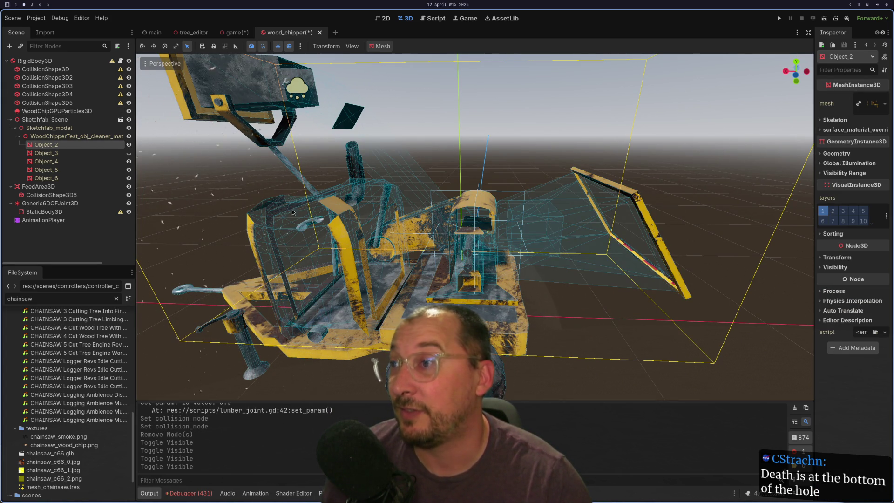
{"action": "scroll", "coordinate": [480, 244], "scroll_direction": "up", "scroll_amount": 6}
{"action": "scroll", "coordinate": [480, 244], "scroll_direction": "down", "scroll_amount": 3}
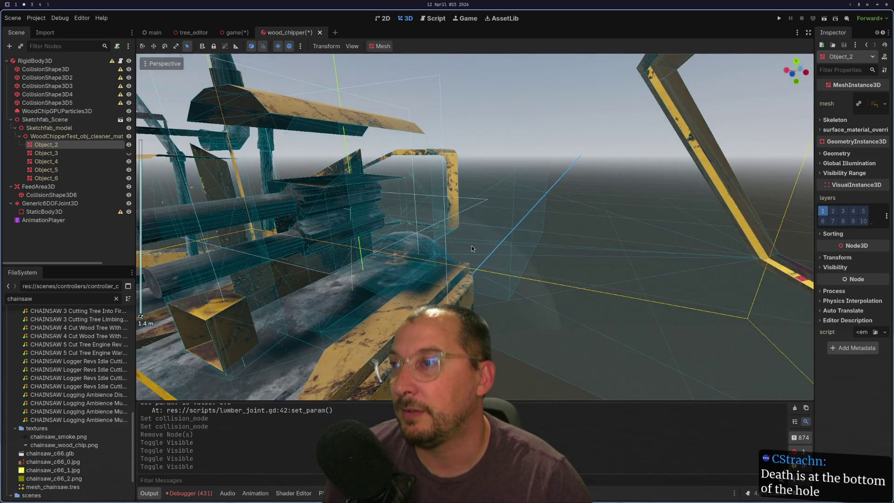
{"action": "left_click", "coordinate": [131, 153]}
{"action": "left_click", "coordinate": [130, 154]}
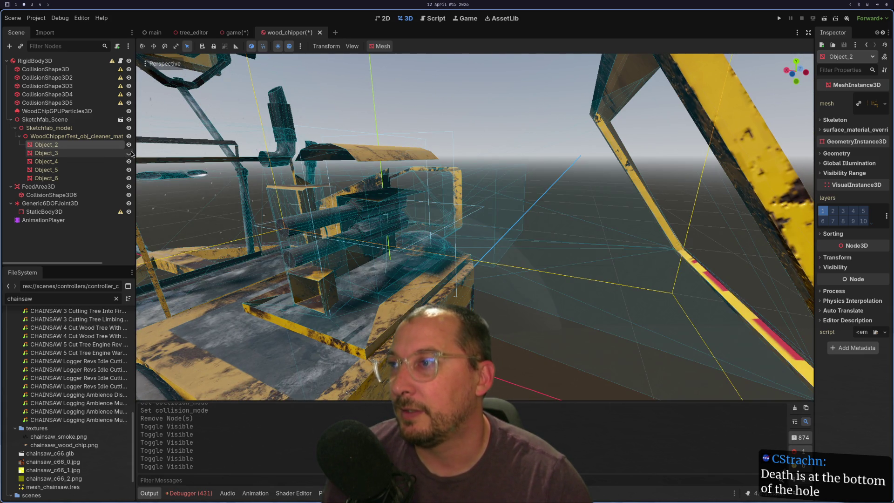
Hide Object_5 and Object_2 while keeping the Object_6 cylinders visible
{"action": "left_click", "coordinate": [129, 170]}
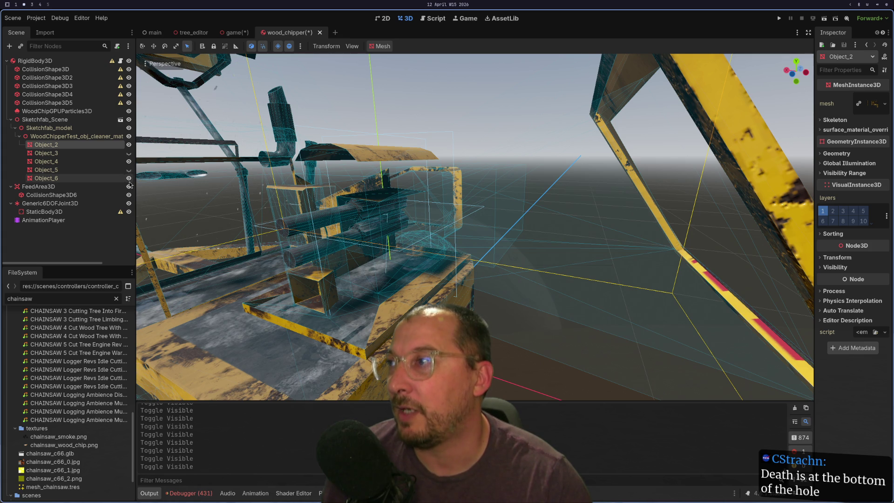
{"action": "left_click", "coordinate": [129, 179]}
{"action": "left_click", "coordinate": [129, 180]}
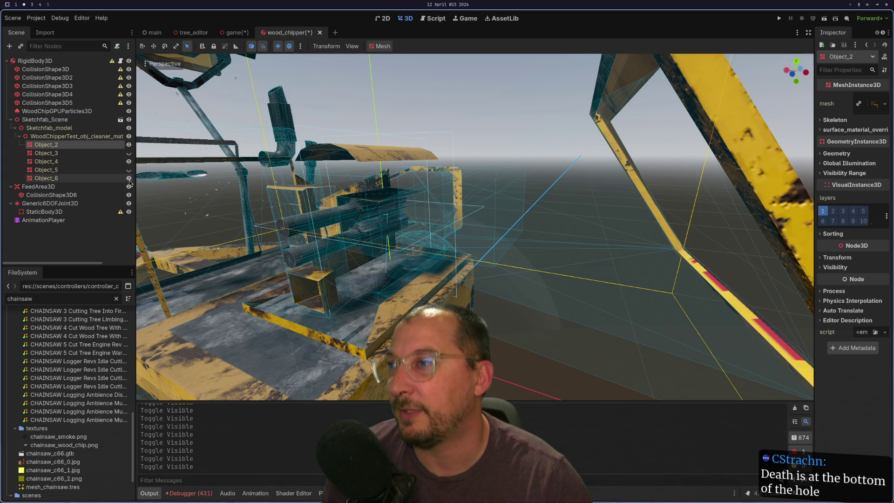
{"action": "left_click", "coordinate": [129, 145]}
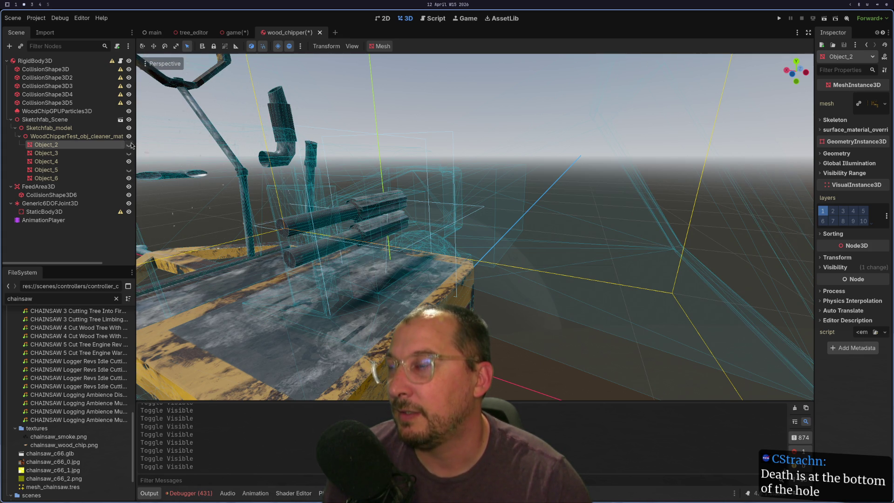
Orbit and zoom around the chipper to inspect the exposed feed rollers
{"action": "scroll", "coordinate": [424, 148], "scroll_direction": "up", "scroll_amount": 6}
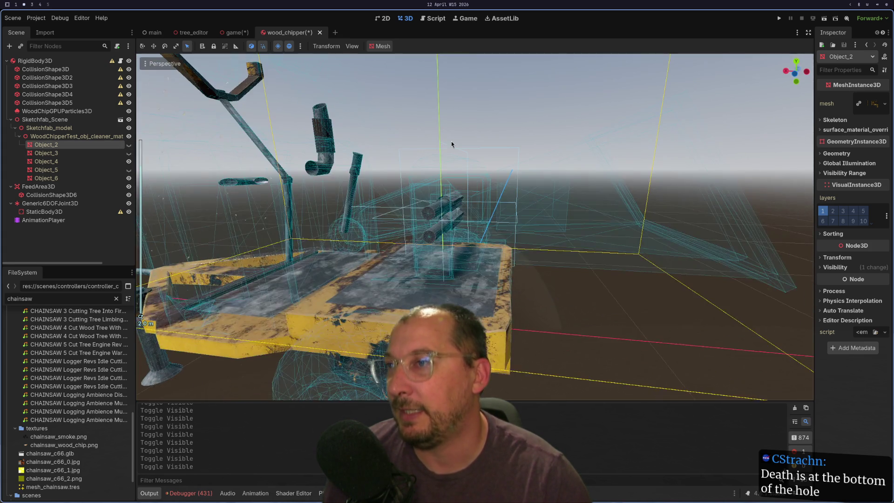
{"action": "mouse_move", "coordinate": [419, 163]}
{"action": "left_mouse_down"}
{"action": "mouse_move", "coordinate": [368, 182]}
{"action": "mouse_move", "coordinate": [386, 188]}
{"action": "left_mouse_up"}
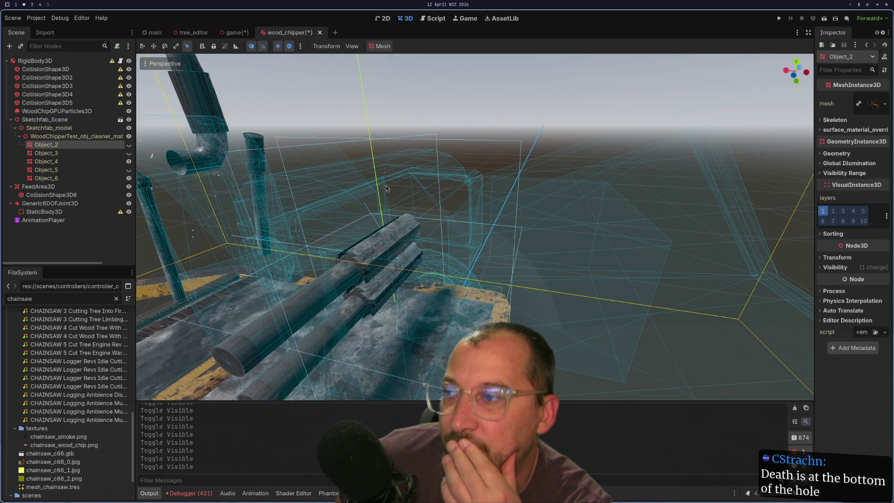
{"action": "mouse_move", "coordinate": [387, 186]}
{"action": "left_mouse_down"}
{"action": "mouse_move", "coordinate": [431, 192]}
{"action": "mouse_move", "coordinate": [490, 224]}
{"action": "left_mouse_up"}
{"action": "scroll", "coordinate": [490, 225], "scroll_direction": "up", "scroll_amount": 10}
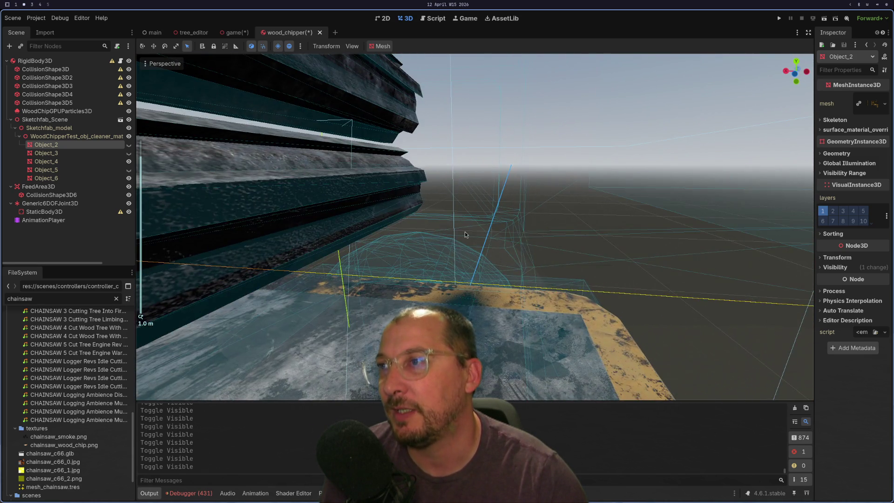
{"action": "scroll", "coordinate": [465, 234], "scroll_direction": "down", "scroll_amount": 2}
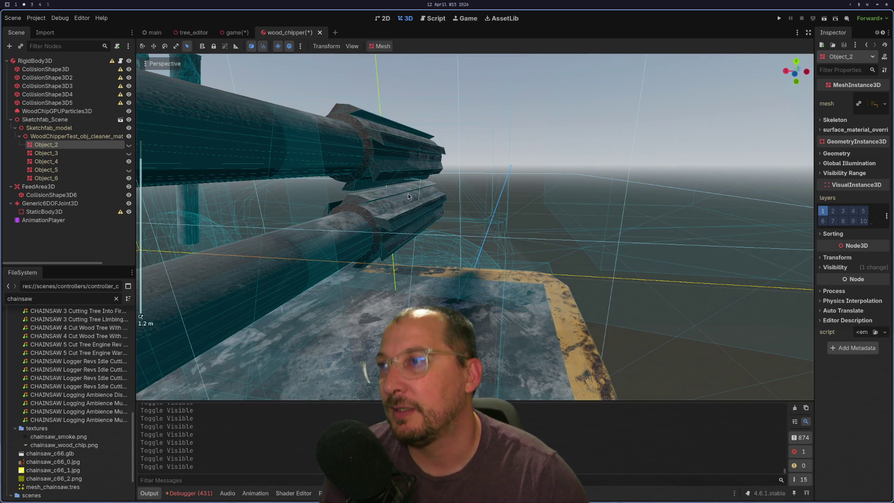
{"action": "scroll", "coordinate": [428, 189], "scroll_direction": "down", "scroll_amount": 5}
{"action": "scroll", "coordinate": [438, 218], "scroll_direction": "up", "scroll_amount": 5}
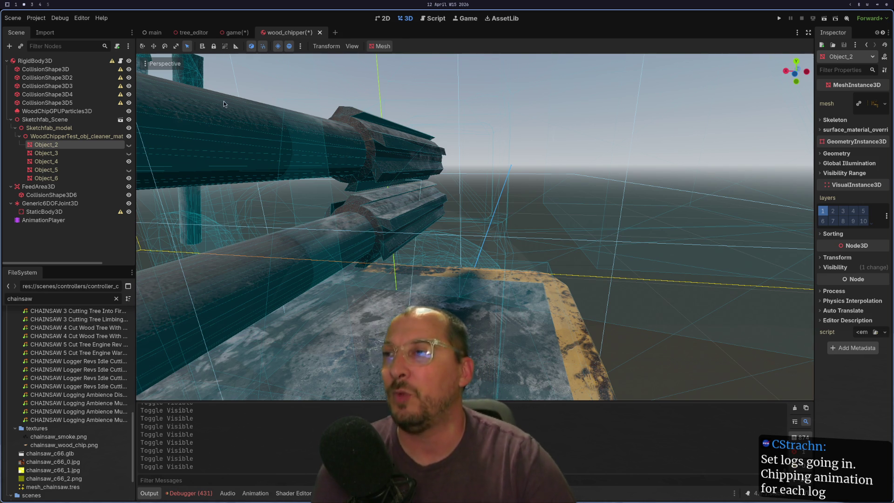
Frame Object_2 in the view and open the AnimationPlayer's animation editor
{"action": "key", "text": "f"}
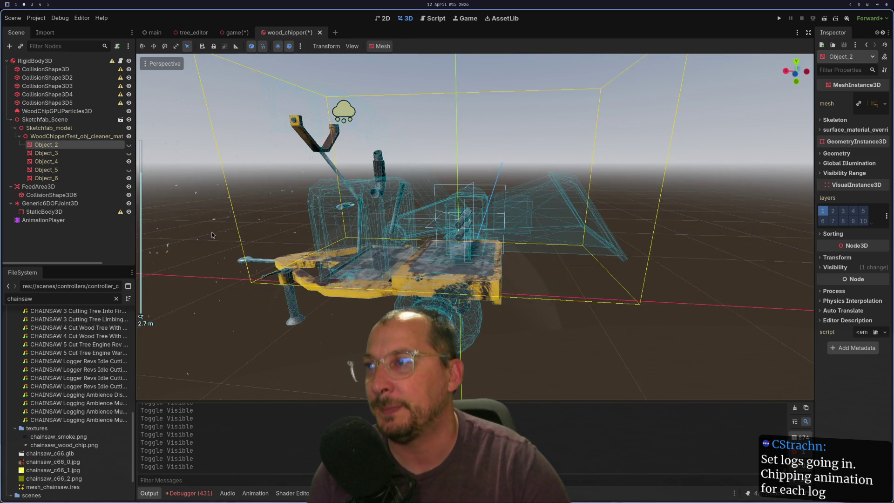
{"action": "left_click", "coordinate": [70, 220]}
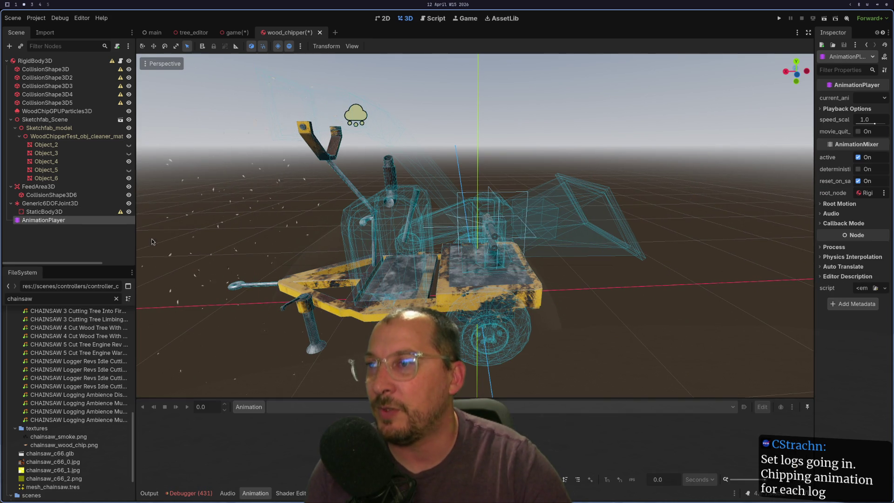
{"action": "scroll", "coordinate": [514, 310], "scroll_direction": "up", "scroll_amount": 3}
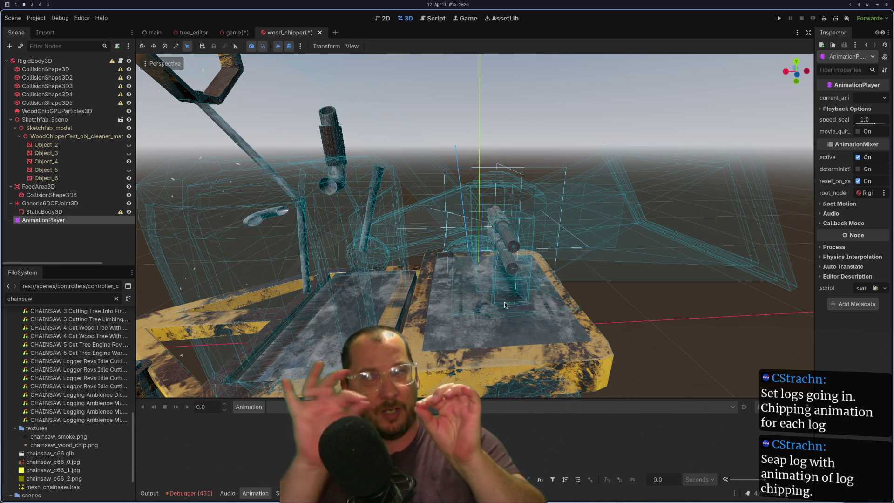
{"action": "scroll", "coordinate": [740, 283], "scroll_direction": "up", "scroll_amount": 5}
{"action": "mouse_move", "coordinate": [740, 283]}
{"action": "left_mouse_down"}
{"action": "mouse_move", "coordinate": [611, 288]}
{"action": "mouse_move", "coordinate": [647, 298]}
{"action": "mouse_move", "coordinate": [437, 308]}
{"action": "mouse_move", "coordinate": [473, 278]}
{"action": "mouse_move", "coordinate": [439, 283]}
{"action": "mouse_move", "coordinate": [552, 253]}
{"action": "left_mouse_up"}
{"action": "mouse_move", "coordinate": [590, 176]}
{"action": "left_mouse_down"}
{"action": "mouse_move", "coordinate": [504, 188]}
{"action": "mouse_move", "coordinate": [596, 200]}
{"action": "left_mouse_up"}
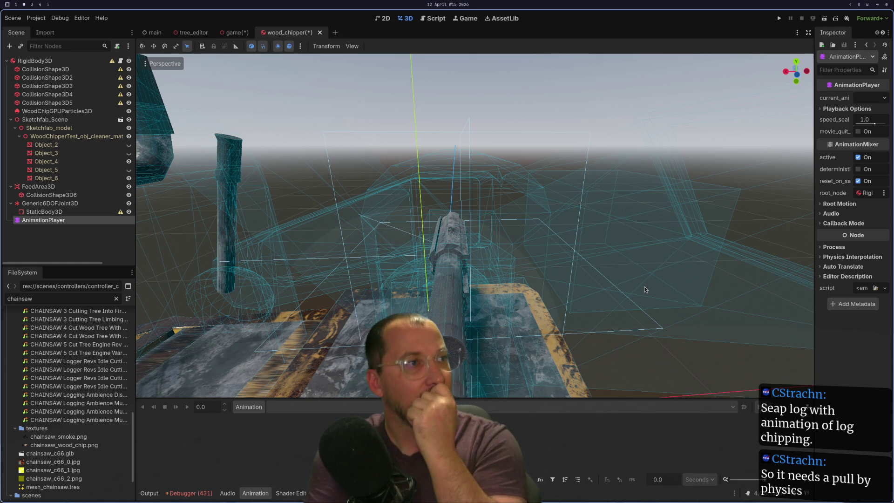
{"action": "mouse_move", "coordinate": [622, 228]}
{"action": "left_mouse_down"}
{"action": "mouse_move", "coordinate": [574, 122]}
{"action": "mouse_move", "coordinate": [588, 220]}
{"action": "mouse_move", "coordinate": [569, 228]}
{"action": "left_mouse_up"}
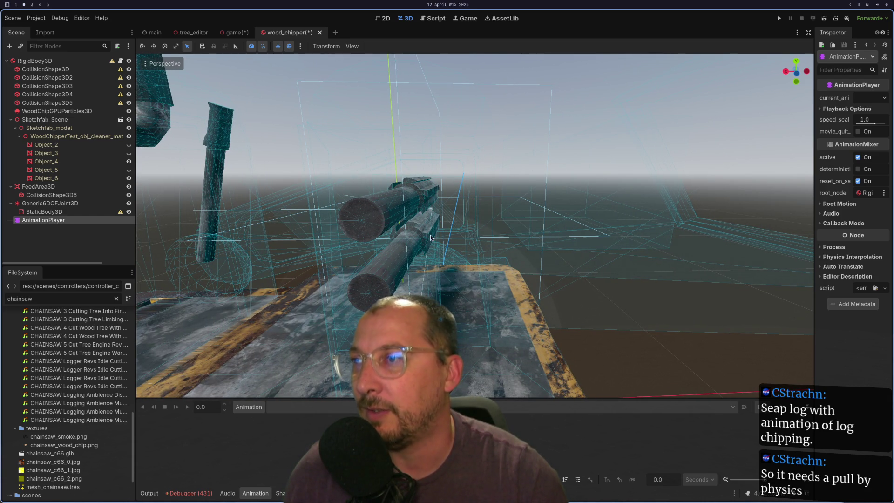
{"action": "scroll", "coordinate": [430, 238], "scroll_direction": "down", "scroll_amount": 3}
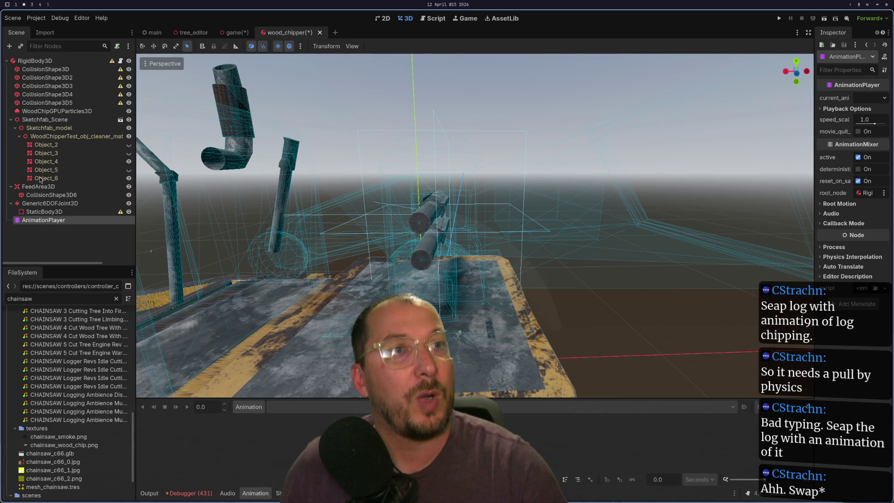
{"action": "mouse_move", "coordinate": [494, 242]}
{"action": "left_mouse_down"}
{"action": "mouse_move", "coordinate": [458, 255]}
{"action": "mouse_move", "coordinate": [535, 224]}
{"action": "mouse_move", "coordinate": [504, 239]}
{"action": "mouse_move", "coordinate": [497, 269]}
{"action": "left_mouse_up"}
{"action": "scroll", "coordinate": [467, 256], "scroll_direction": "up", "scroll_amount": 3}
{"action": "scroll", "coordinate": [515, 235], "scroll_direction": "up", "scroll_amount": 3}
{"action": "scroll", "coordinate": [508, 248], "scroll_direction": "down", "scroll_amount": 2}
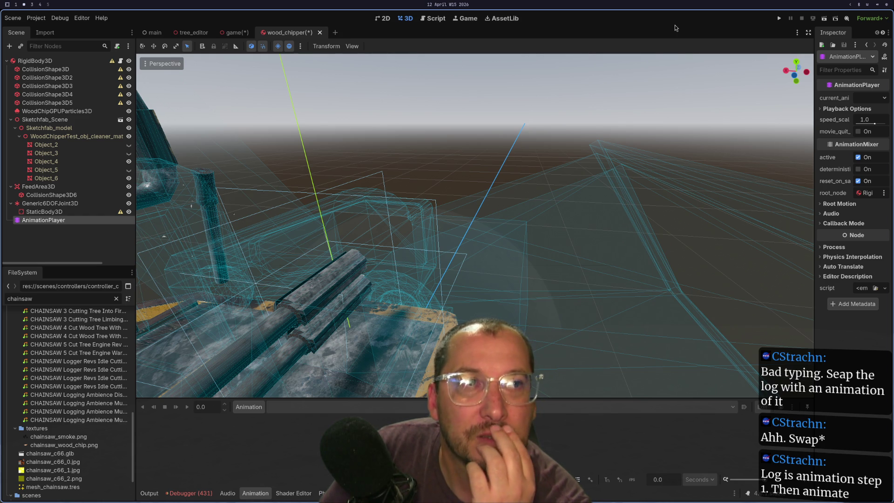
{"action": "left_click_drag", "start_coordinate": [392, 197], "coordinate": [298, 131]}
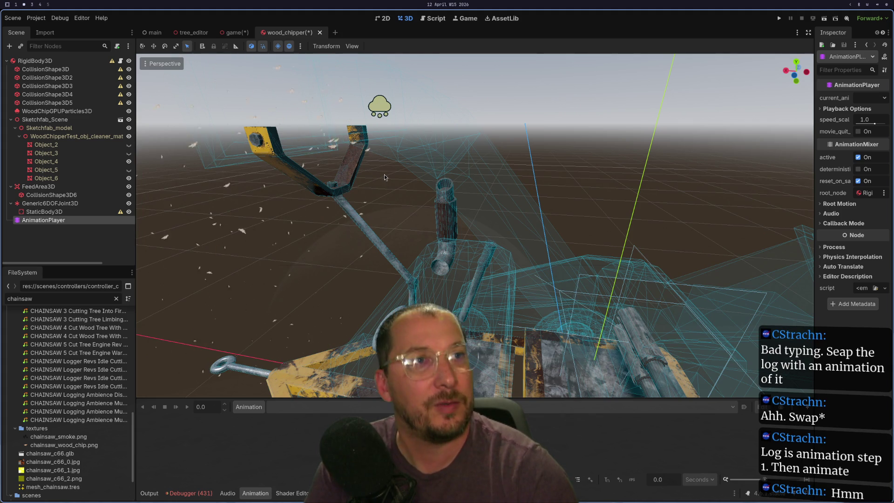
{"action": "mouse_move", "coordinate": [384, 178]}
{"action": "left_mouse_down"}
{"action": "mouse_move", "coordinate": [316, 177]}
{"action": "mouse_move", "coordinate": [280, 145]}
{"action": "mouse_move", "coordinate": [293, 115]}
{"action": "mouse_move", "coordinate": [537, 137]}
{"action": "mouse_move", "coordinate": [521, 188]}
{"action": "mouse_move", "coordinate": [496, 186]}
{"action": "mouse_move", "coordinate": [476, 202]}
{"action": "mouse_move", "coordinate": [480, 212]}
{"action": "left_mouse_up"}
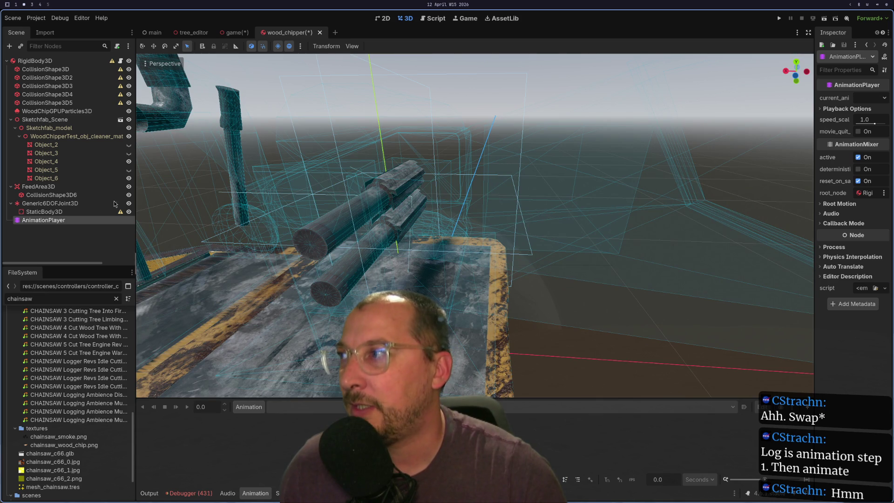
{"action": "left_click", "coordinate": [89, 187]}
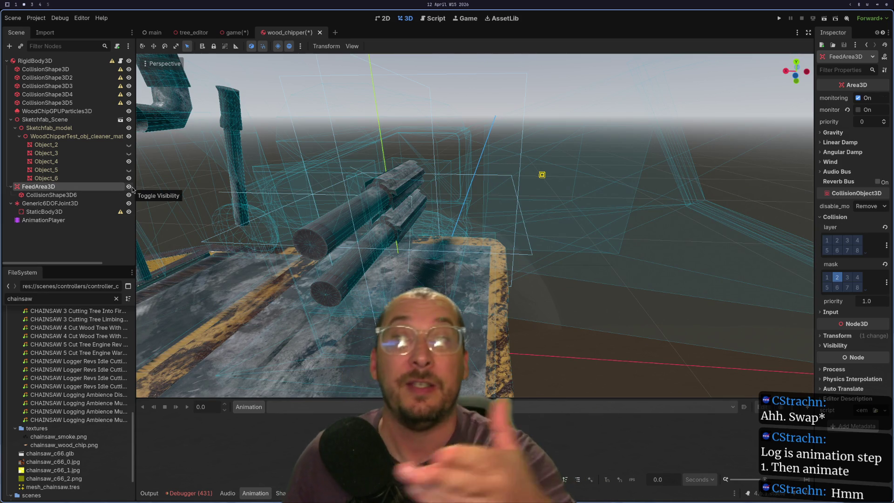
Hide FeedArea3D, then bring up the node actions menu for StaticBody3D
{"action": "left_click", "coordinate": [133, 189]}
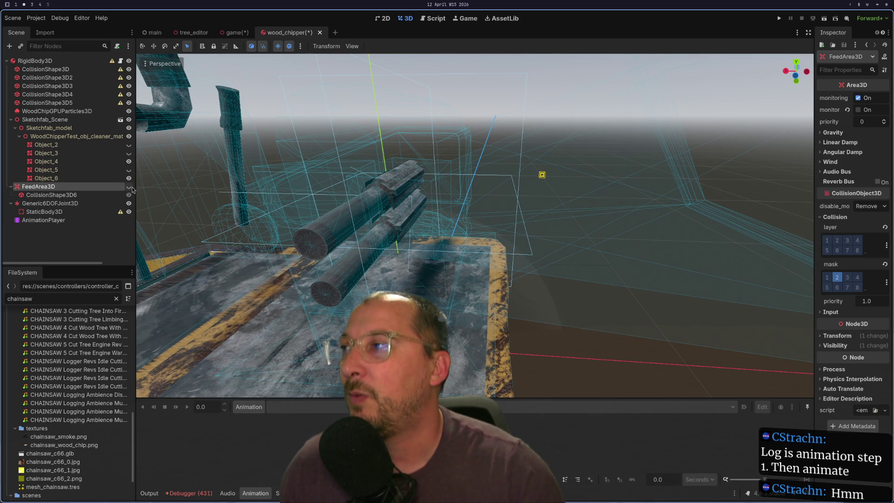
{"action": "left_click", "coordinate": [65, 204]}
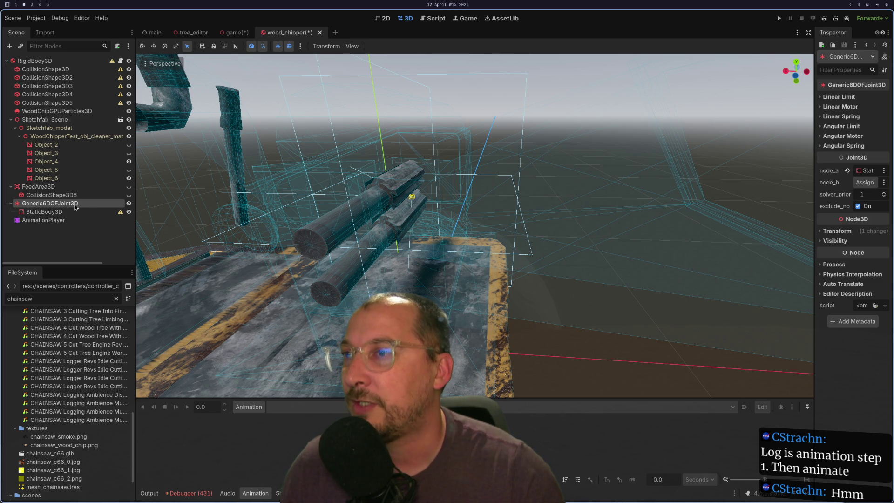
{"action": "scroll", "coordinate": [304, 256], "scroll_direction": "up", "scroll_amount": 5}
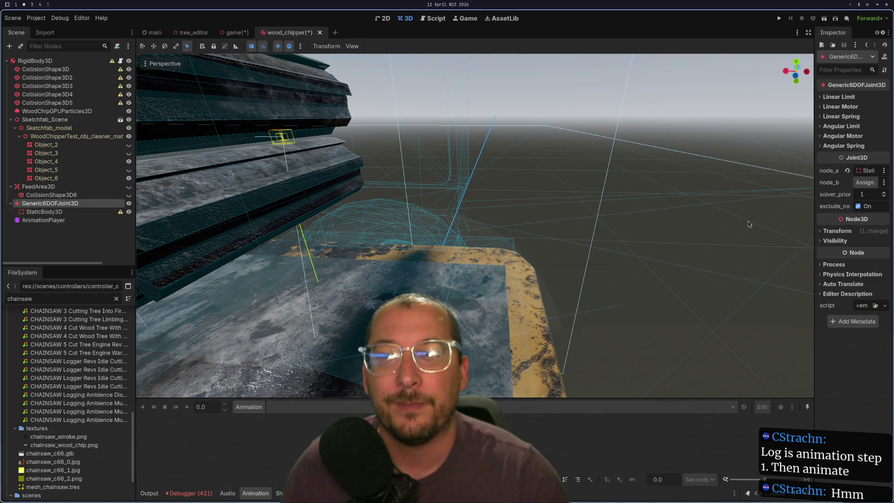
{"action": "right_click", "coordinate": [69, 208]}
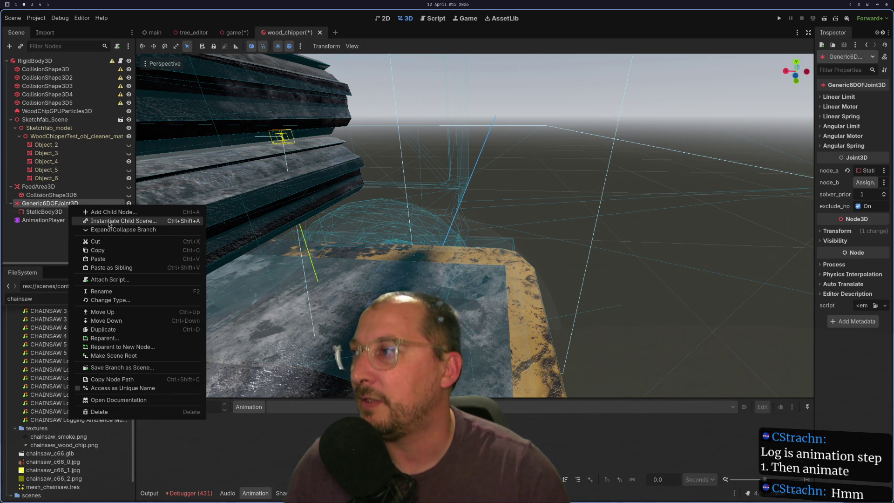
{"action": "left_click", "coordinate": [65, 212]}
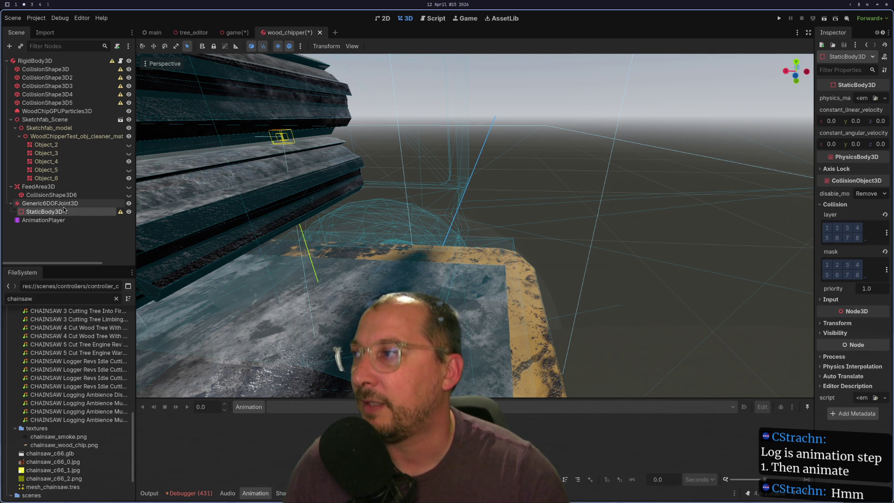
{"action": "left_click", "coordinate": [64, 212]}
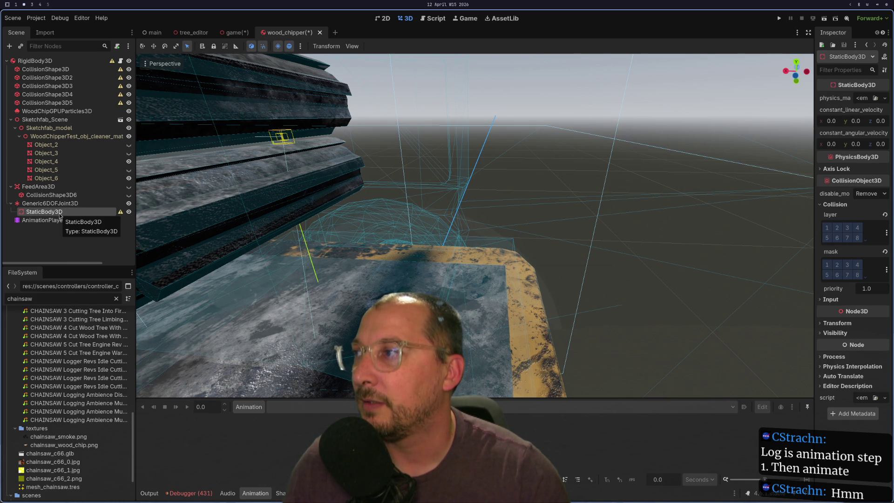
{"action": "right_click", "coordinate": [55, 214]}
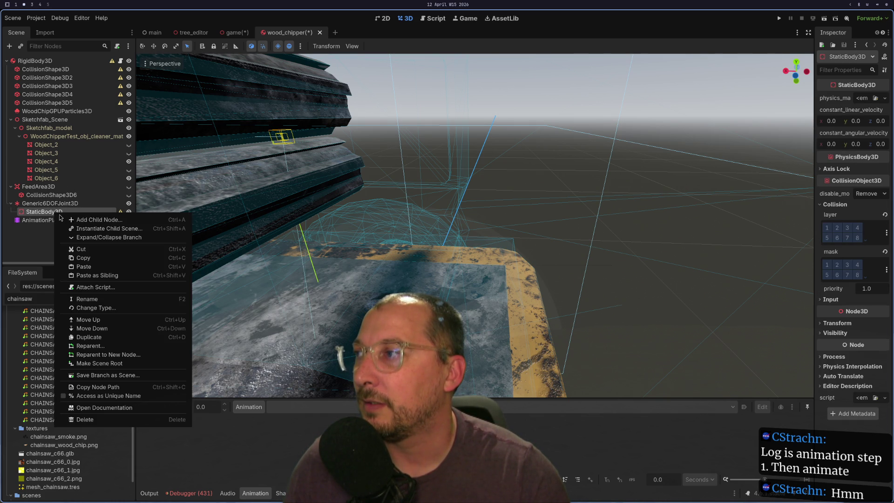
Add a CollisionShape3D under StaticBody3D and give it a new SphereShape3D
{"action": "left_click", "coordinate": [68, 218]}
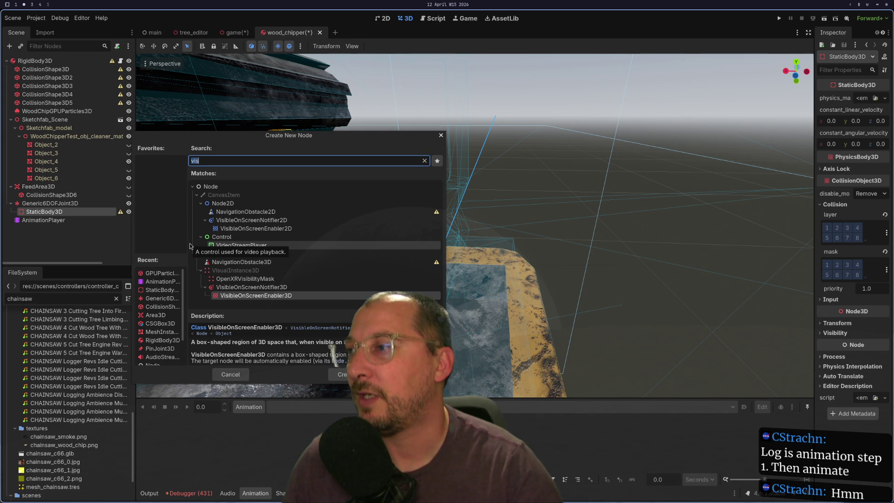
{"action": "type", "text": "collisionshape"}
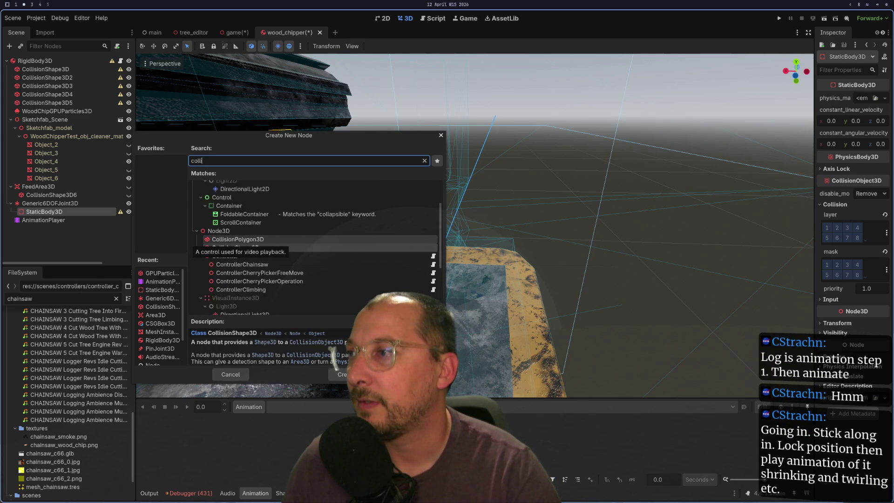
{"action": "key", "text": "Return"}
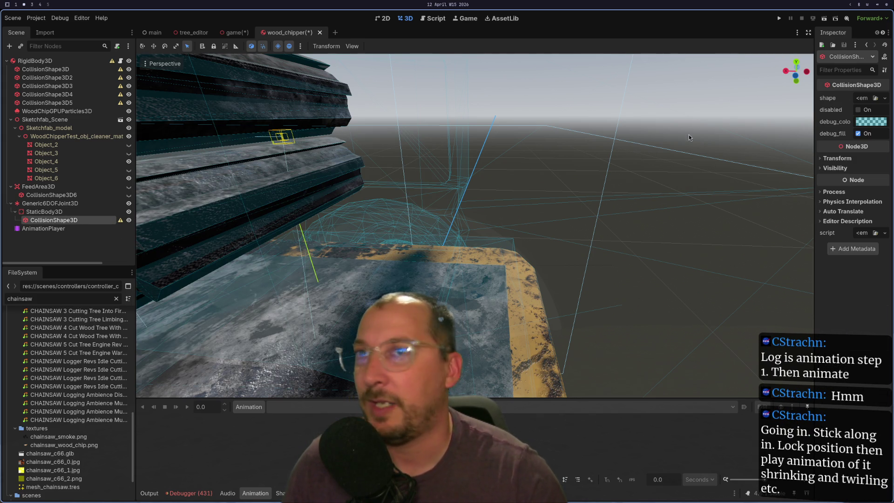
{"action": "left_click", "coordinate": [865, 101]}
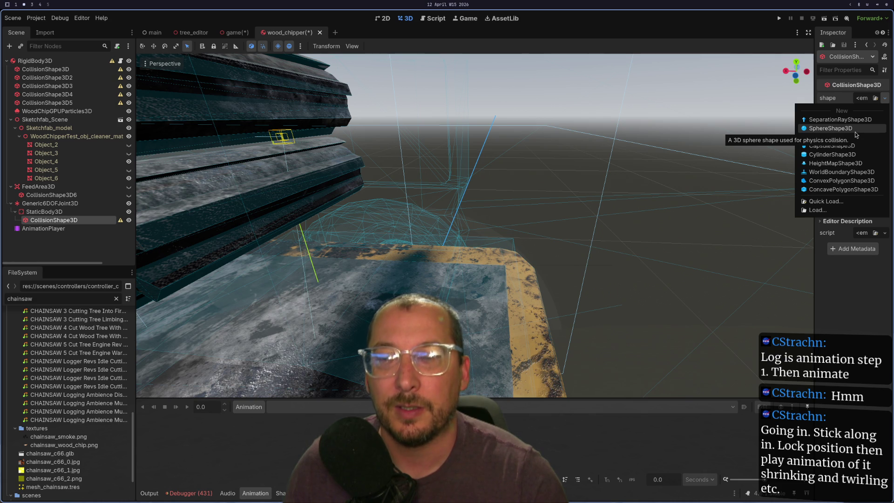
{"action": "left_click", "coordinate": [830, 129]}
{"action": "scroll", "coordinate": [333, 175], "scroll_direction": "down", "scroll_amount": 3}
{"action": "scroll", "coordinate": [371, 183], "scroll_direction": "up", "scroll_amount": 3}
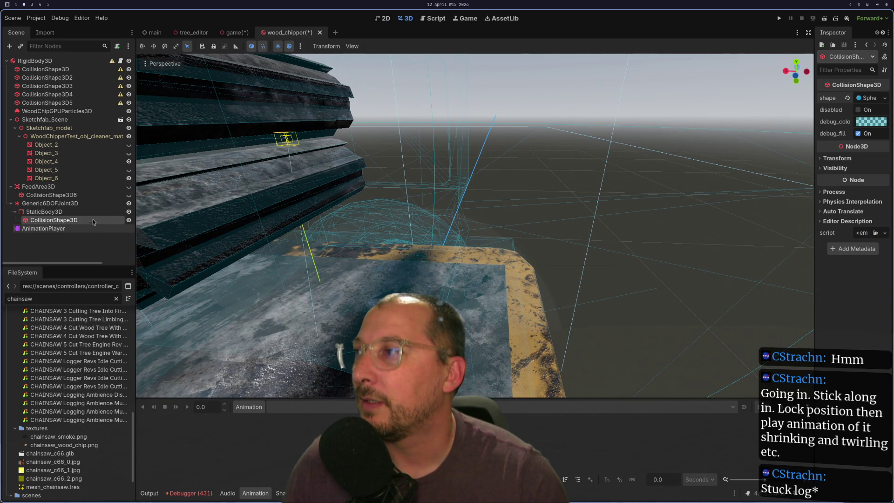
{"action": "left_click", "coordinate": [70, 203]}
{"action": "left_click", "coordinate": [54, 219]}
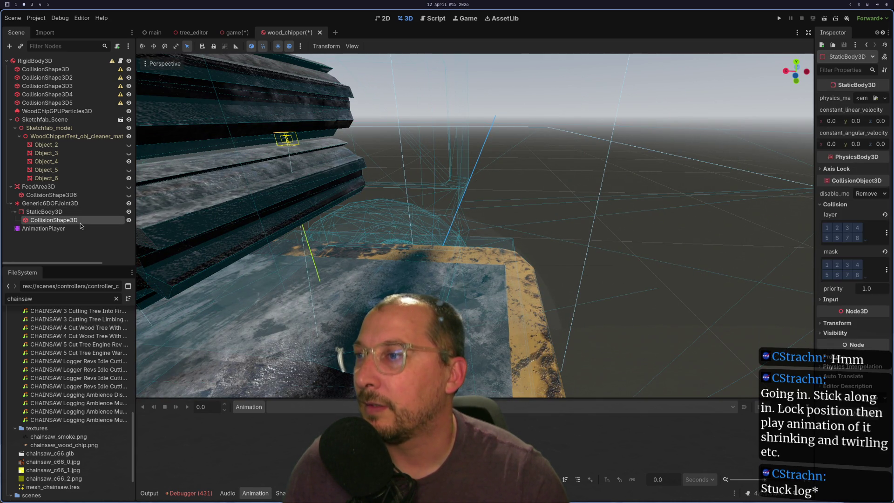
{"action": "key", "text": "f"}
{"action": "left_click_drag", "start_coordinate": [281, 207], "coordinate": [834, 110]}
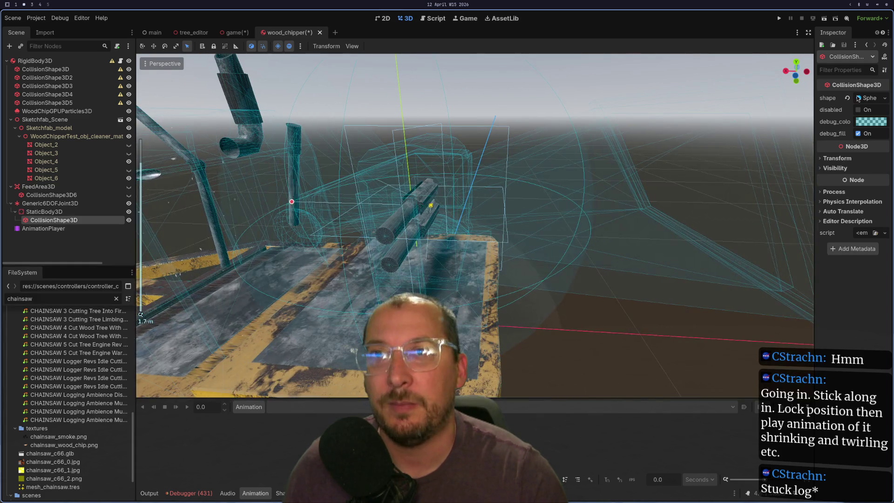
Quarter the sphere radius to 0.125 m and set the debug colour to red
{"action": "left_click", "coordinate": [869, 97]}
{"action": "left_click", "coordinate": [879, 110]}
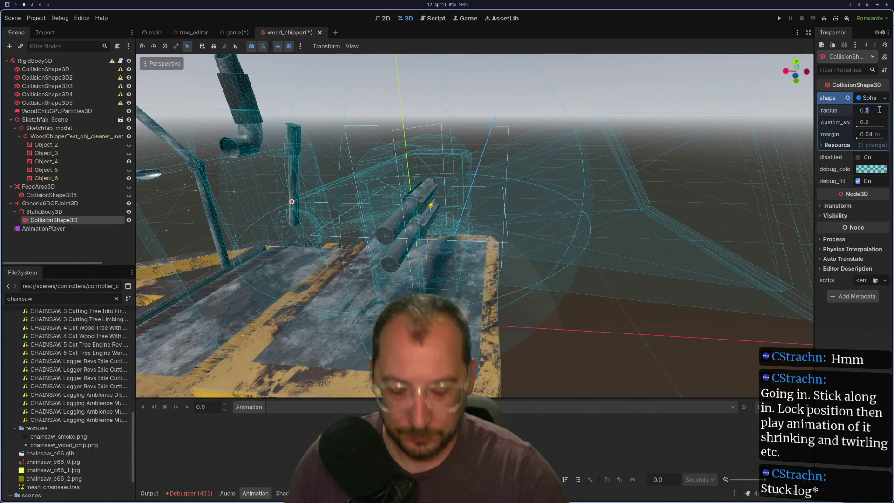
{"action": "type", "text": "/4"}
{"action": "key", "text": "Tab"}
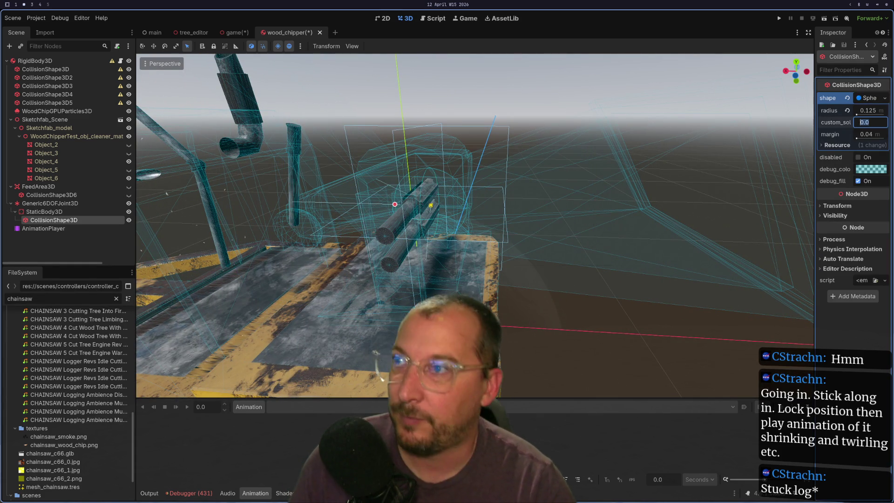
{"action": "left_click", "coordinate": [867, 169]}
{"action": "left_click", "coordinate": [871, 244]}
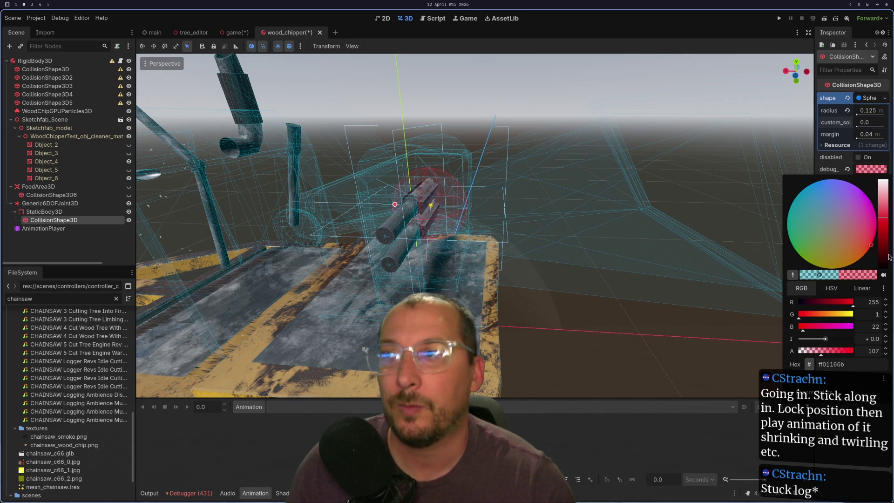
{"action": "left_click", "coordinate": [548, 317]}
{"action": "scroll", "coordinate": [513, 314], "scroll_direction": "up", "scroll_amount": 5}
{"action": "mouse_move", "coordinate": [512, 328]}
{"action": "left_mouse_down"}
{"action": "mouse_move", "coordinate": [577, 278]}
{"action": "mouse_move", "coordinate": [563, 290]}
{"action": "left_mouse_up"}
{"action": "scroll", "coordinate": [564, 289], "scroll_direction": "down", "scroll_amount": 8}
Orbit around the chipper's feed area and select the Generic6DOFJoint3D node
{"action": "left_click_drag", "start_coordinate": [468, 227], "coordinate": [551, 199]}
{"action": "scroll", "coordinate": [551, 199], "scroll_direction": "up", "scroll_amount": 4}
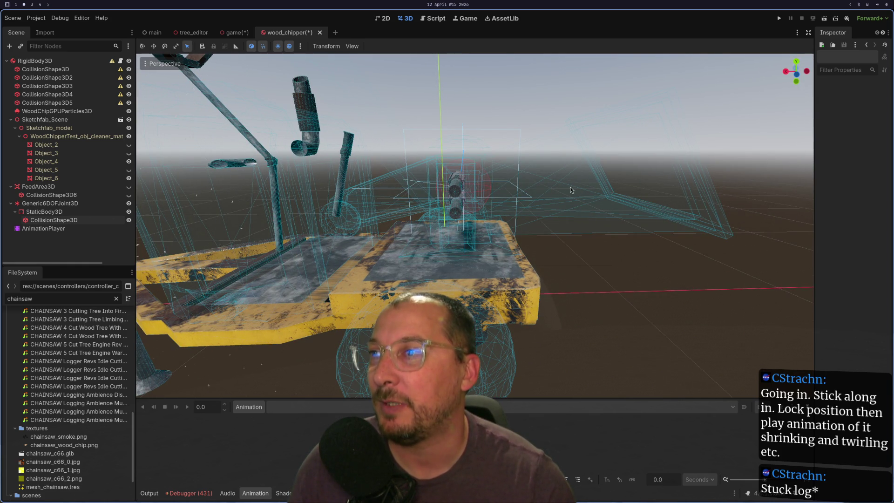
{"action": "mouse_move", "coordinate": [353, 245]}
{"action": "left_mouse_down"}
{"action": "mouse_move", "coordinate": [510, 244]}
{"action": "mouse_move", "coordinate": [441, 247]}
{"action": "left_mouse_up"}
{"action": "scroll", "coordinate": [446, 250], "scroll_direction": "up", "scroll_amount": 3}
{"action": "scroll", "coordinate": [452, 255], "scroll_direction": "up", "scroll_amount": 2}
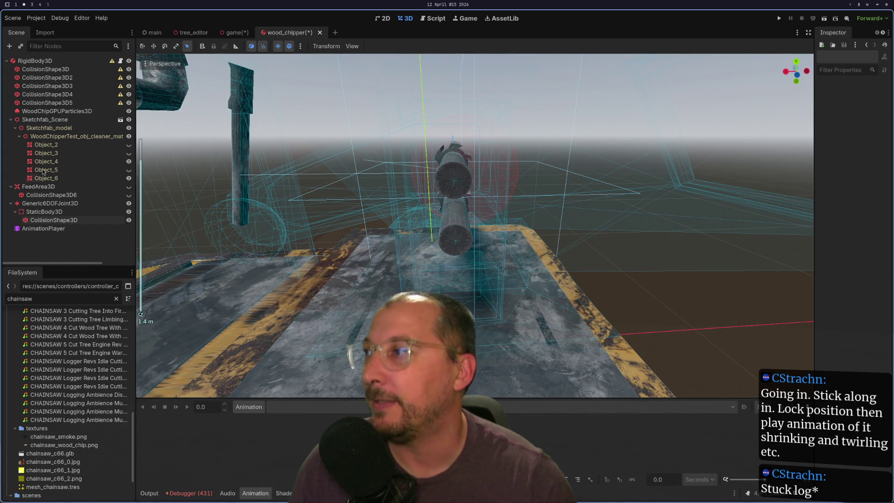
{"action": "left_click", "coordinate": [58, 206]}
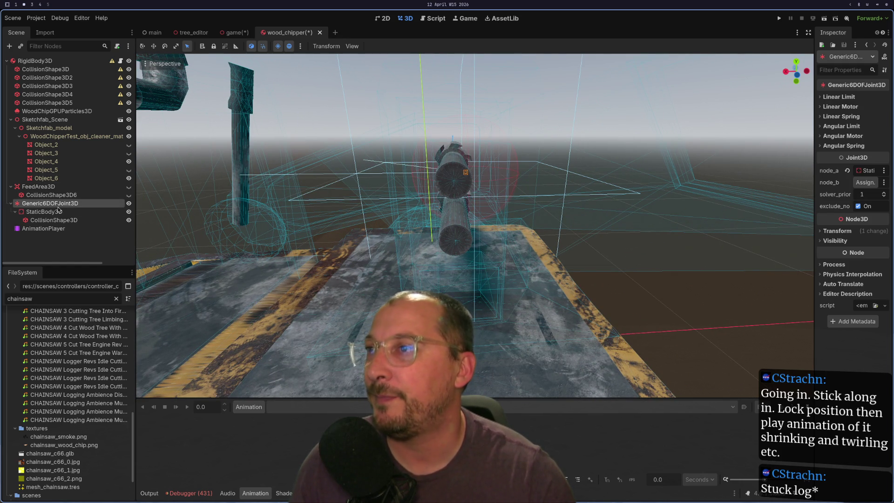
{"action": "scroll", "coordinate": [482, 177], "scroll_direction": "down", "scroll_amount": 2}
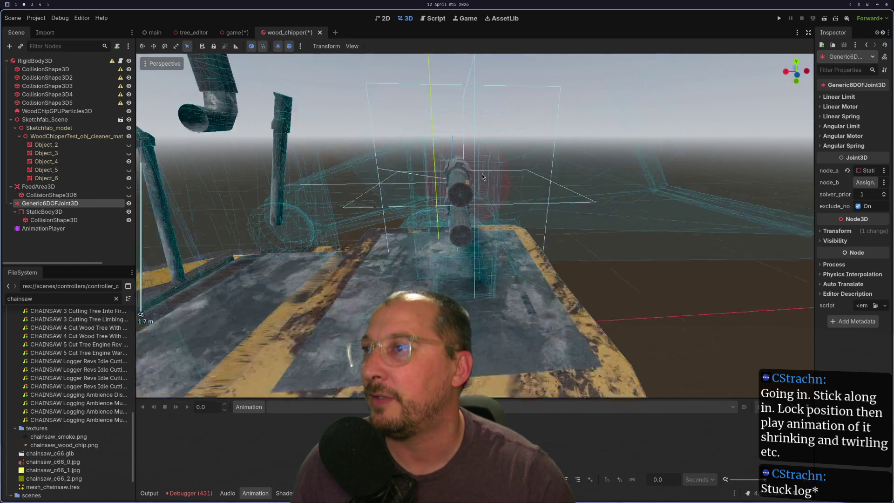
{"action": "scroll", "coordinate": [482, 177], "scroll_direction": "down", "scroll_amount": 1}
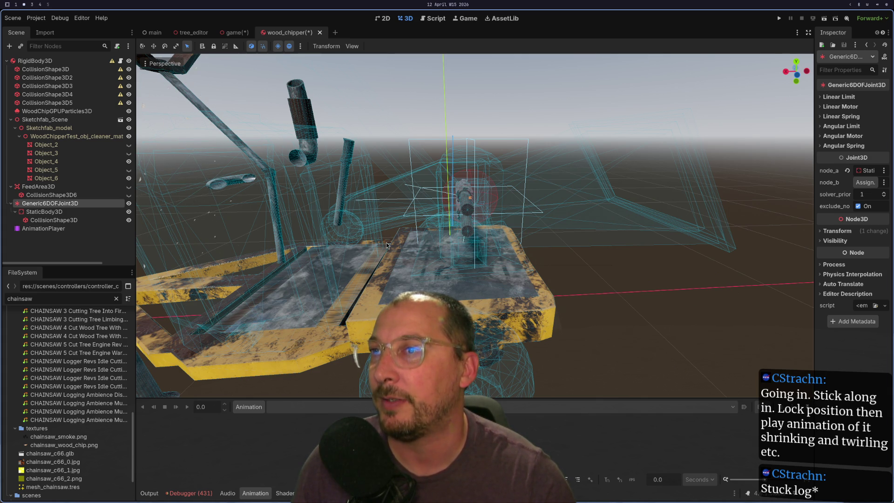
{"action": "mouse_move", "coordinate": [604, 242]}
{"action": "left_mouse_down"}
{"action": "mouse_move", "coordinate": [564, 248]}
{"action": "mouse_move", "coordinate": [558, 217]}
{"action": "mouse_move", "coordinate": [548, 216]}
{"action": "left_mouse_up"}
{"action": "mouse_move", "coordinate": [447, 189]}
{"action": "left_mouse_down"}
{"action": "mouse_move", "coordinate": [471, 194]}
{"action": "mouse_move", "coordinate": [474, 179]}
{"action": "left_mouse_up"}
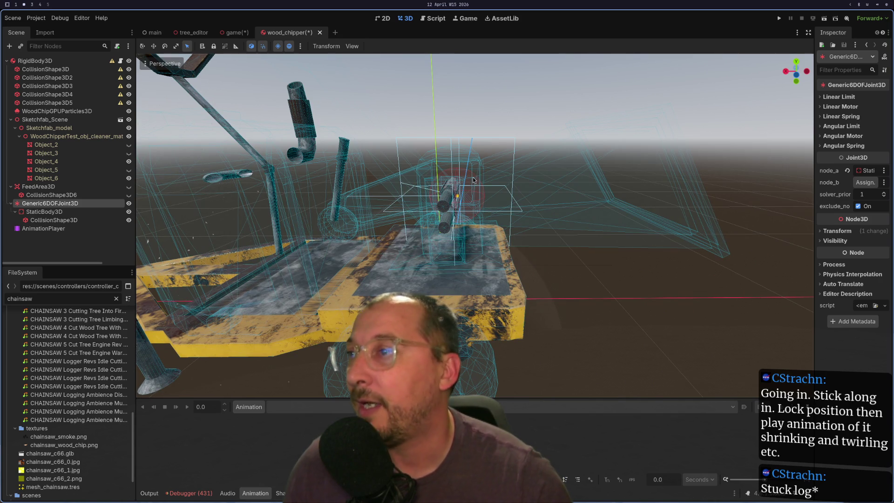
Create a new 'teeth' animation and key the joint's position at time 0
{"action": "left_click", "coordinate": [243, 407]}
{"action": "left_click", "coordinate": [249, 420]}
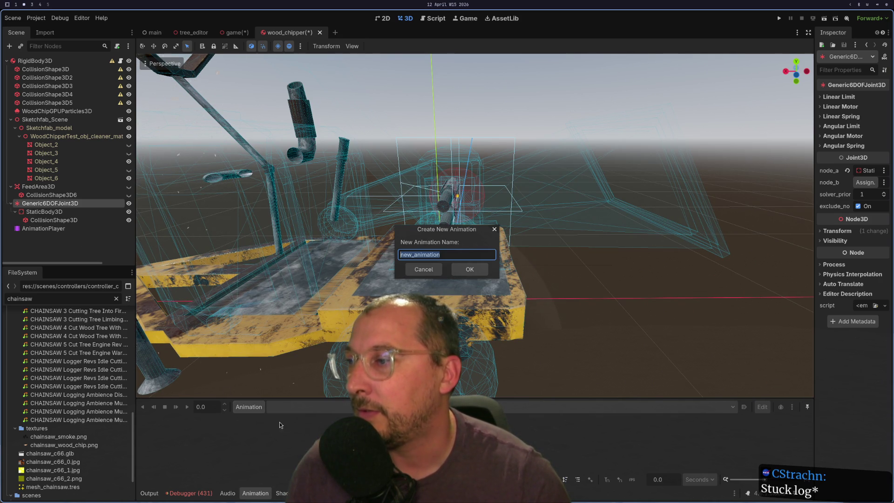
{"action": "type", "text": "c"}
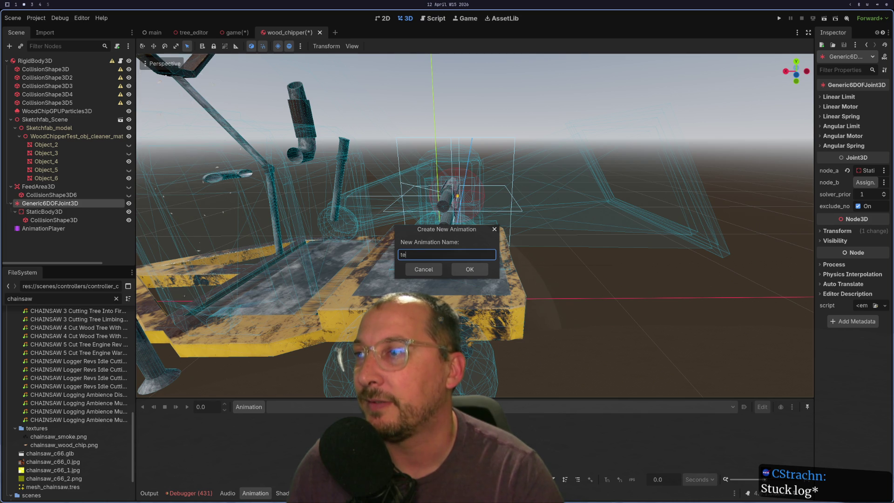
{"action": "type", "text": "h"}
{"action": "key", "text": "Return"}
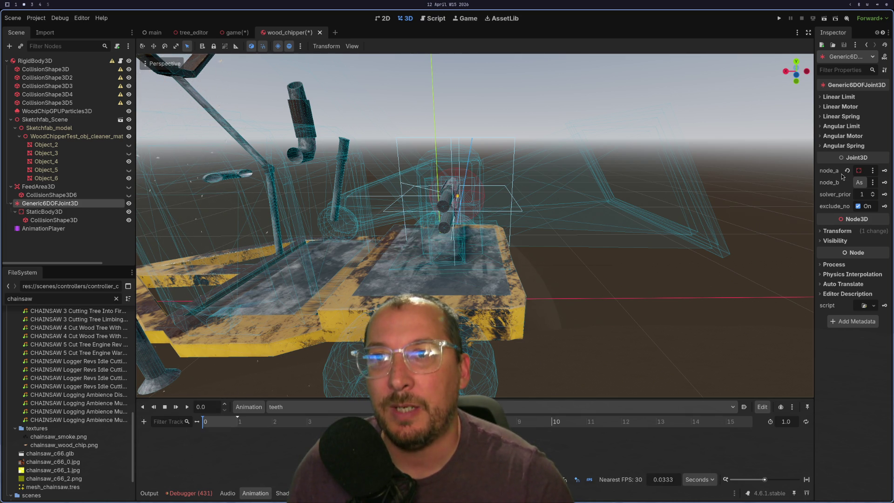
{"action": "left_click", "coordinate": [829, 231]}
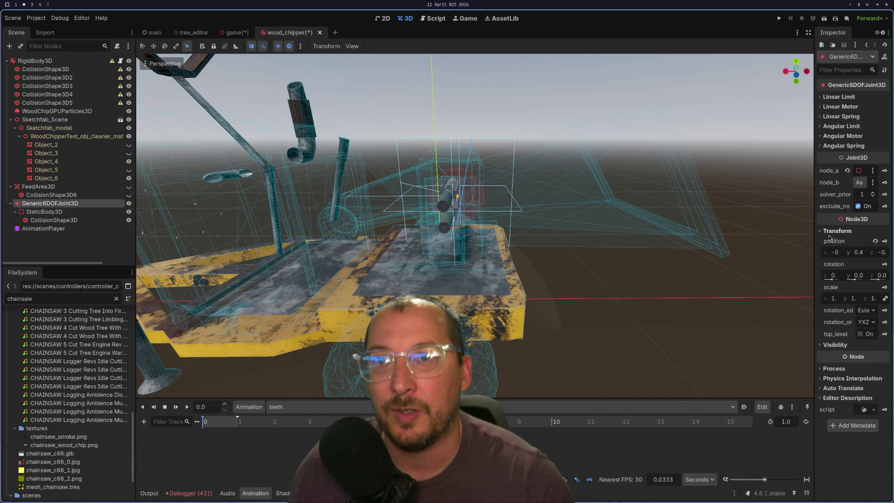
{"action": "left_click", "coordinate": [885, 241]}
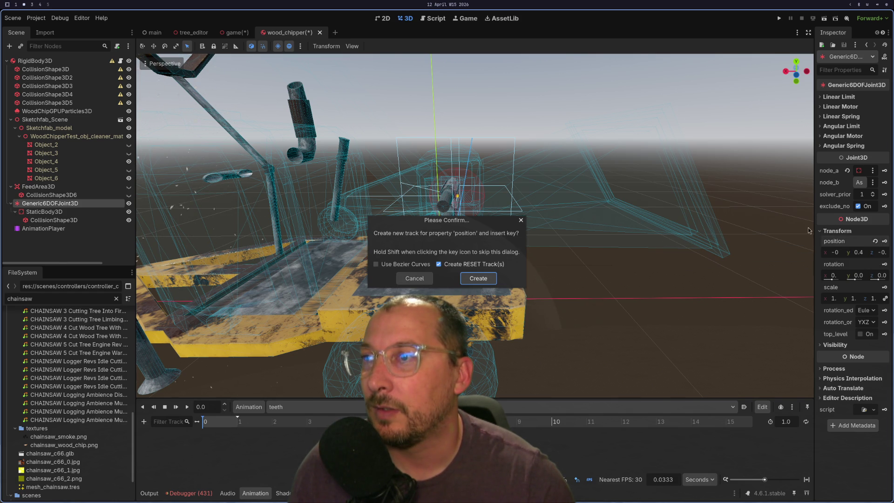
{"action": "left_click", "coordinate": [487, 281]}
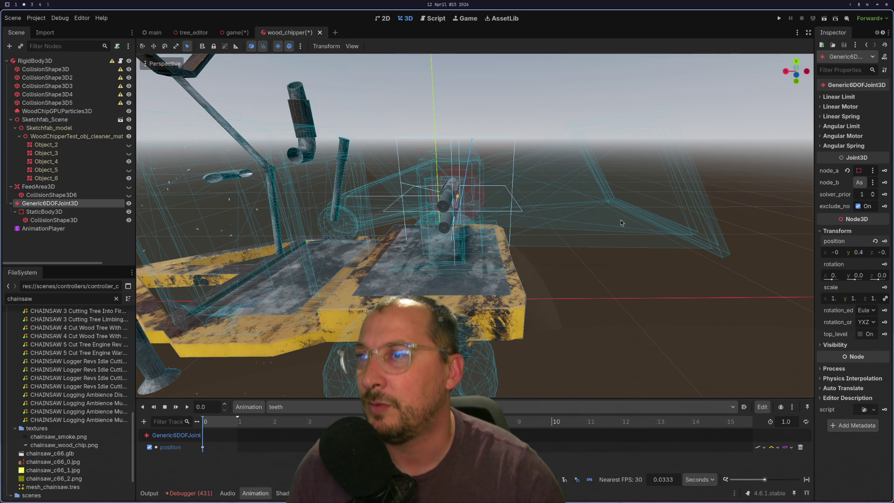
{"action": "left_click", "coordinate": [781, 421]}
{"action": "type", "text": "4"}
{"action": "key", "text": "BackSpace"}
{"action": "type", "text": "3"}
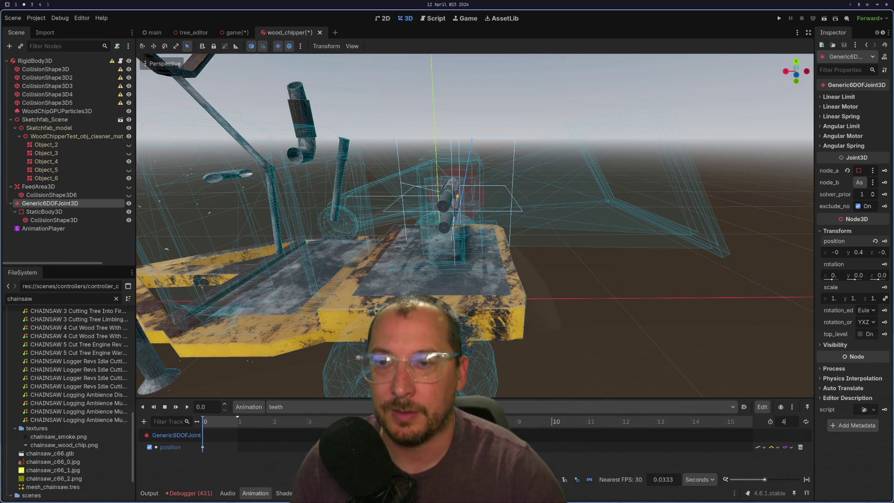
{"action": "left_click", "coordinate": [806, 422]}
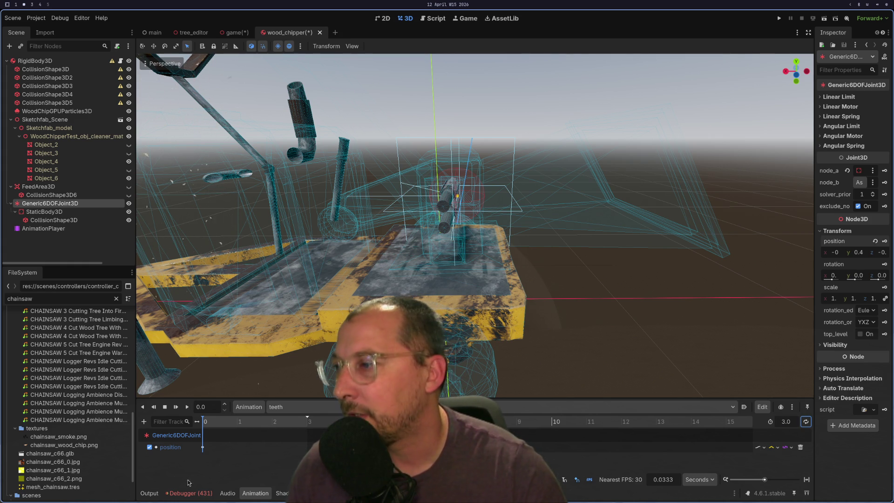
{"action": "scroll", "coordinate": [462, 228], "scroll_direction": "up", "scroll_amount": 5}
{"action": "scroll", "coordinate": [462, 228], "scroll_direction": "down", "scroll_amount": 5}
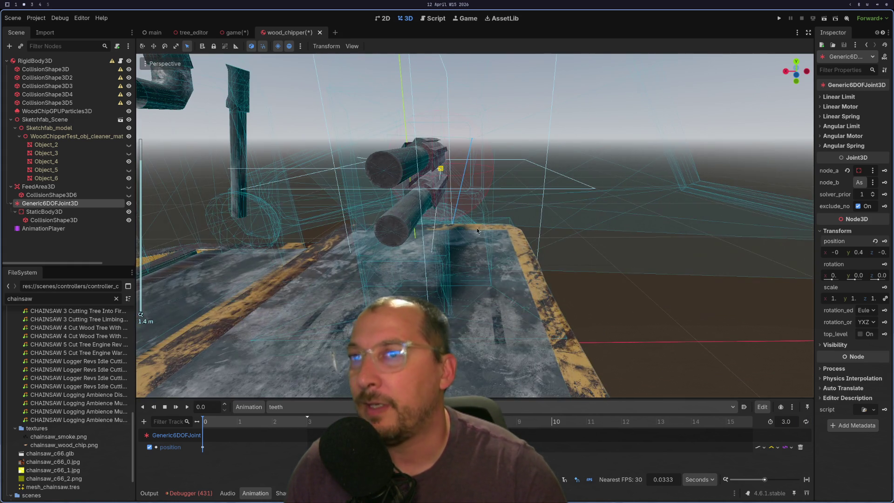
{"action": "left_click", "coordinate": [47, 211]}
{"action": "left_click", "coordinate": [65, 203]}
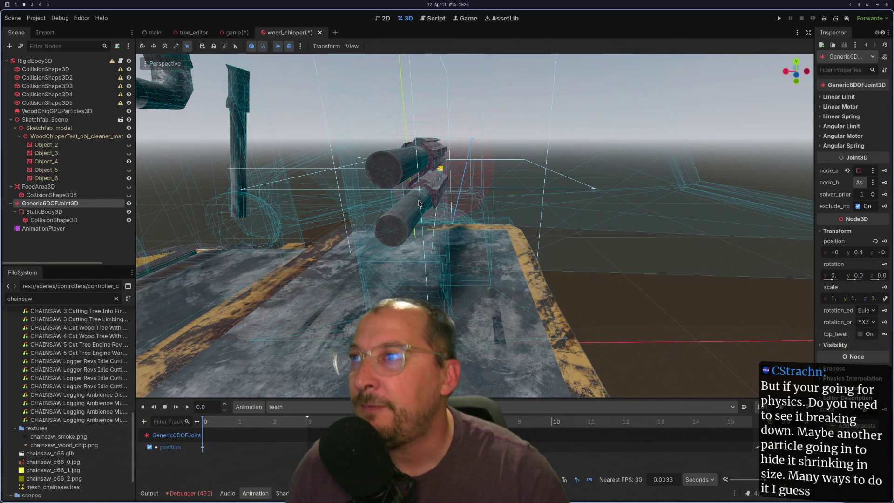
{"action": "scroll", "coordinate": [420, 203], "scroll_direction": "up", "scroll_amount": 4}
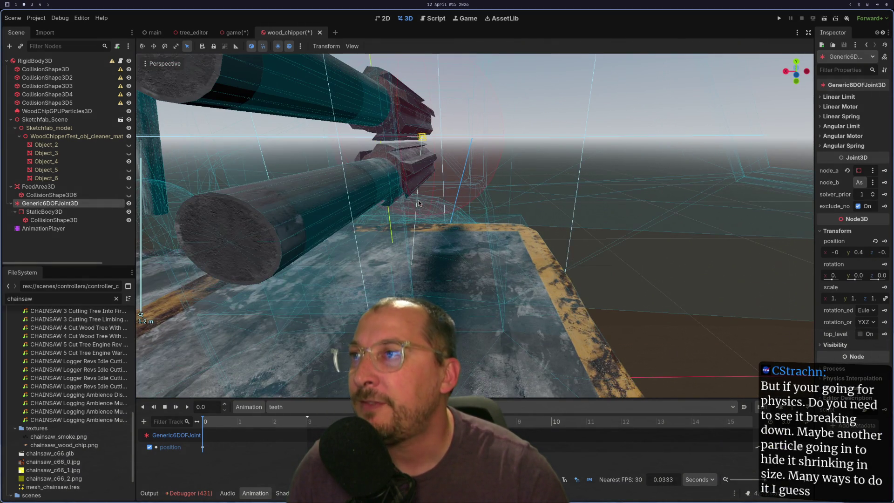
{"action": "left_click", "coordinate": [143, 48]}
{"action": "scroll", "coordinate": [378, 197], "scroll_direction": "down", "scroll_amount": 2}
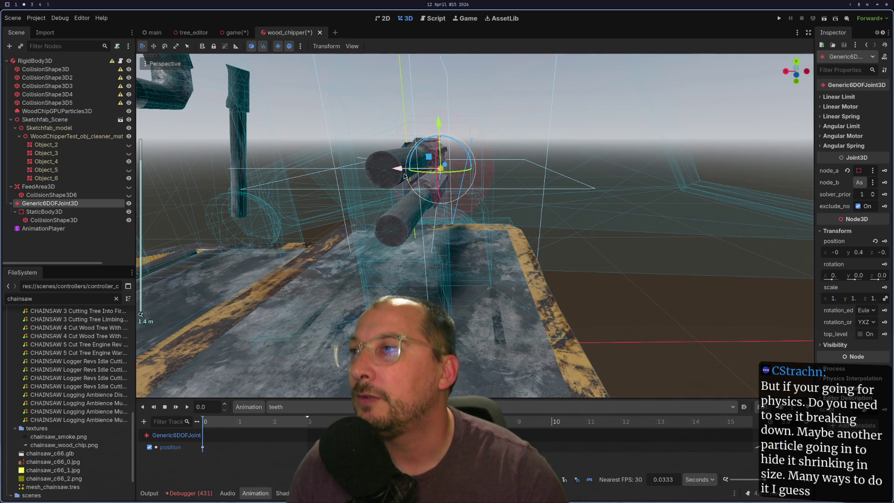
{"action": "mouse_move", "coordinate": [409, 184]}
{"action": "left_mouse_down"}
{"action": "mouse_move", "coordinate": [400, 177]}
{"action": "mouse_move", "coordinate": [410, 168]}
{"action": "mouse_move", "coordinate": [405, 182]}
{"action": "mouse_move", "coordinate": [416, 196]}
{"action": "left_mouse_up"}
{"action": "left_click_drag", "start_coordinate": [413, 160], "coordinate": [322, 159]}
{"action": "left_click_drag", "start_coordinate": [203, 164], "coordinate": [204, 164]}
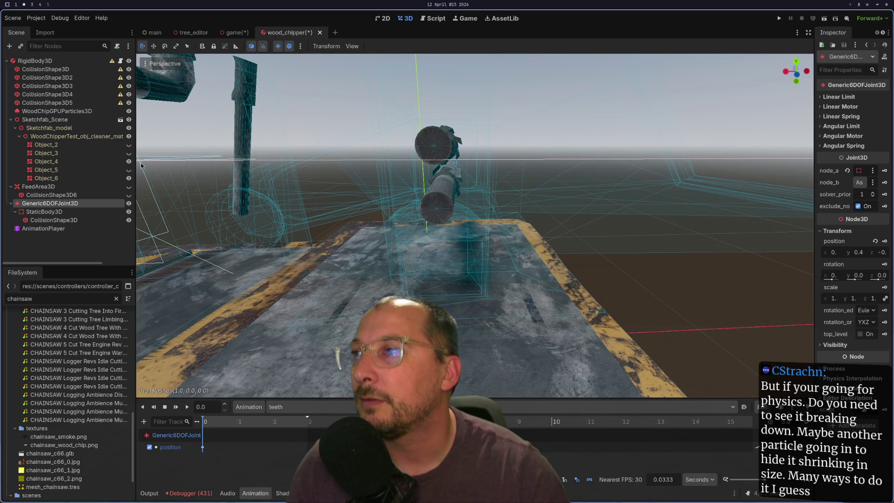
{"action": "scroll", "coordinate": [461, 206], "scroll_direction": "down", "scroll_amount": 3}
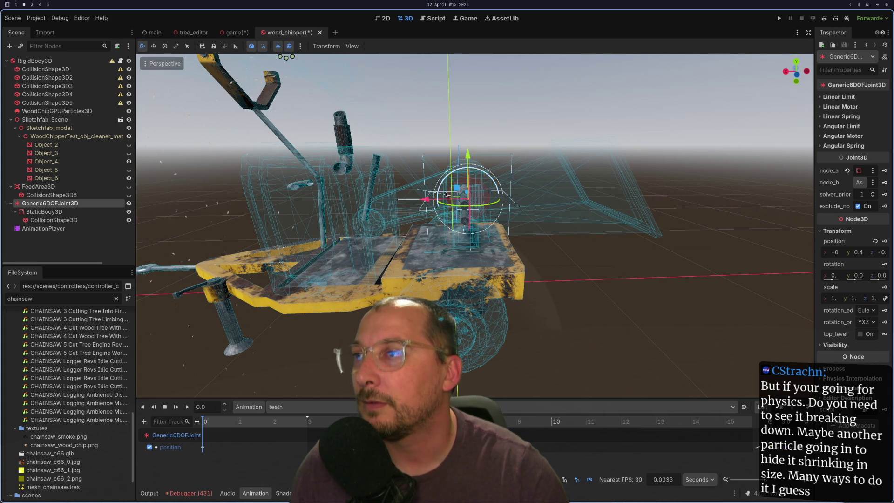
{"action": "left_click_drag", "start_coordinate": [420, 202], "coordinate": [334, 200]}
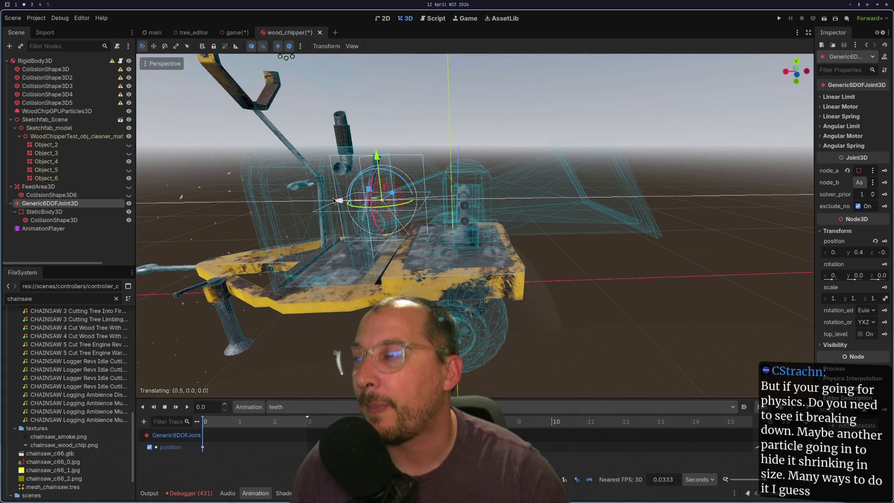
{"action": "left_click_drag", "start_coordinate": [333, 200], "coordinate": [338, 201]}
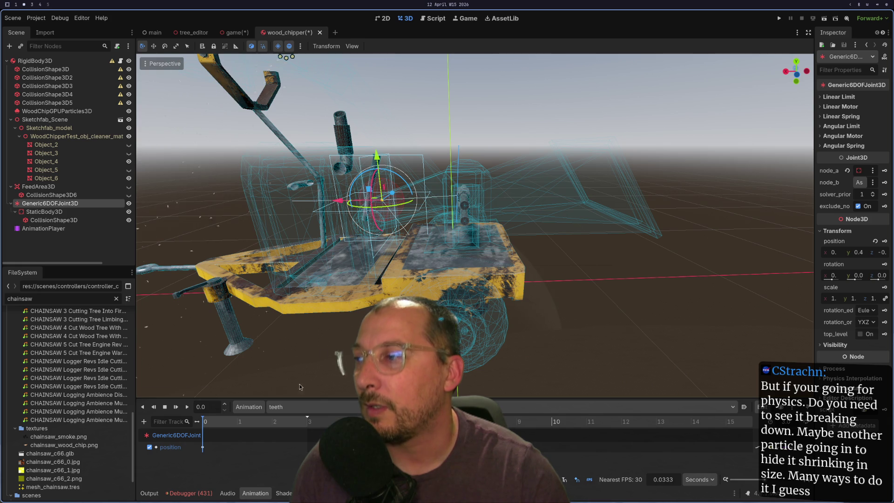
{"action": "key", "text": "ctrl+z"}
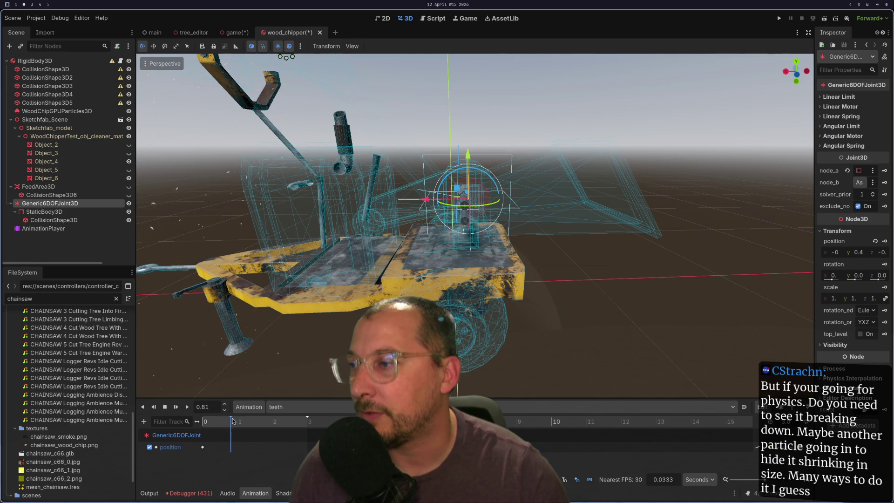
Set the playhead near 1 second and try moving the joint sideways and down
{"action": "scroll", "coordinate": [433, 210], "scroll_direction": "up", "scroll_amount": 3}
{"action": "left_click", "coordinate": [237, 422]}
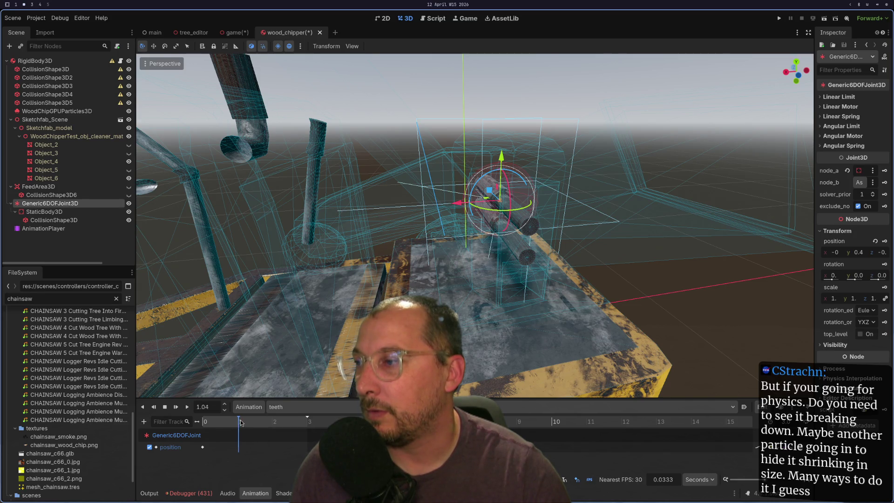
{"action": "left_click", "coordinate": [240, 422]}
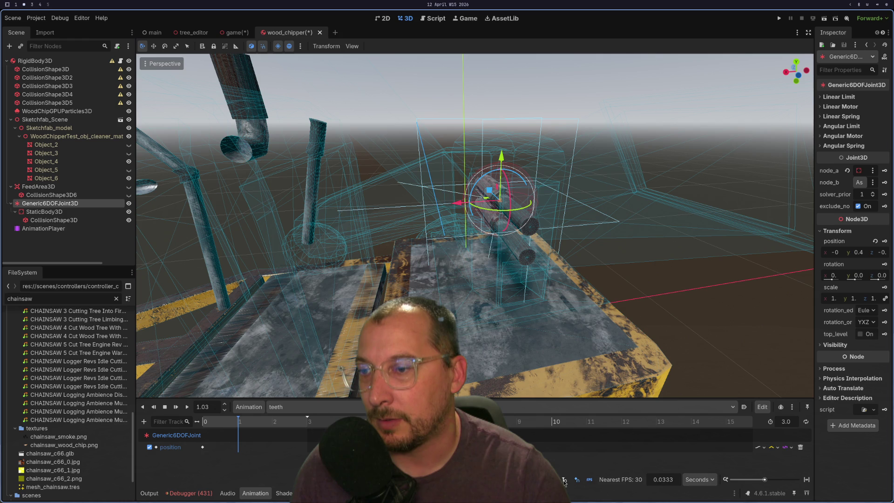
{"action": "left_click", "coordinate": [225, 422]}
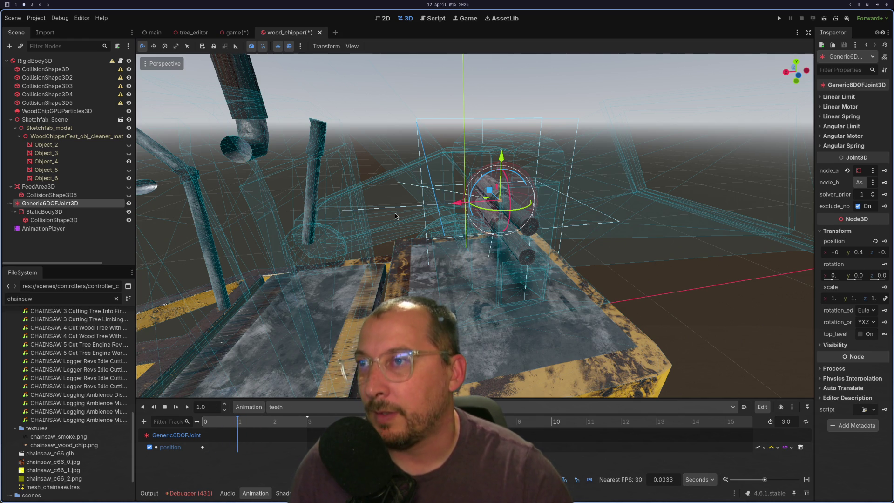
{"action": "left_click_drag", "start_coordinate": [454, 204], "coordinate": [334, 224]}
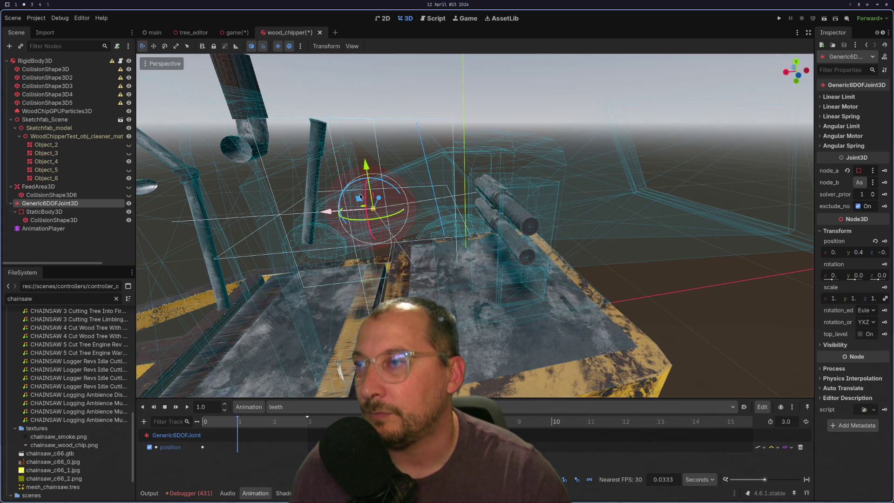
{"action": "mouse_move", "coordinate": [366, 166]}
{"action": "left_mouse_down"}
{"action": "mouse_move", "coordinate": [364, 229]}
{"action": "mouse_move", "coordinate": [362, 195]}
{"action": "left_mouse_up"}
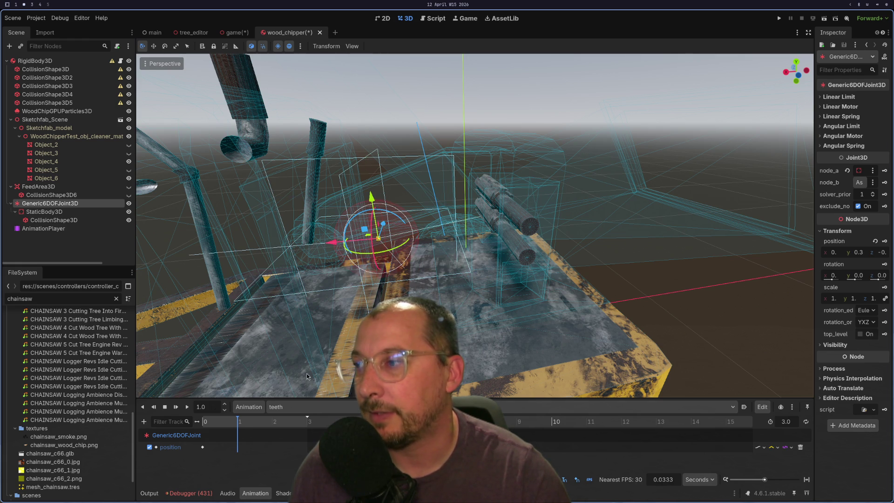
{"action": "left_click", "coordinate": [227, 422]}
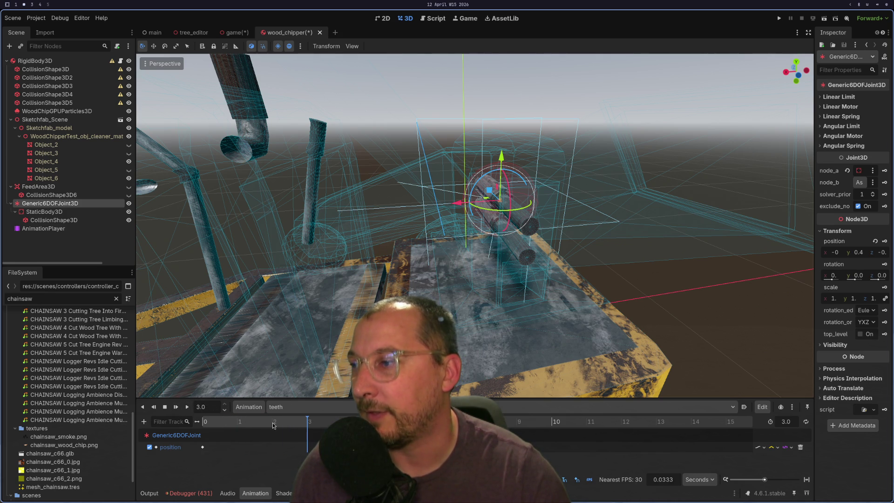
At 1 second, shift the joint along X, lower it to y 0.3, and key its position
{"action": "left_click_drag", "start_coordinate": [242, 431], "coordinate": [238, 433]}
{"action": "left_click_drag", "start_coordinate": [459, 202], "coordinate": [336, 215]}
{"action": "left_click_drag", "start_coordinate": [366, 170], "coordinate": [374, 207]}
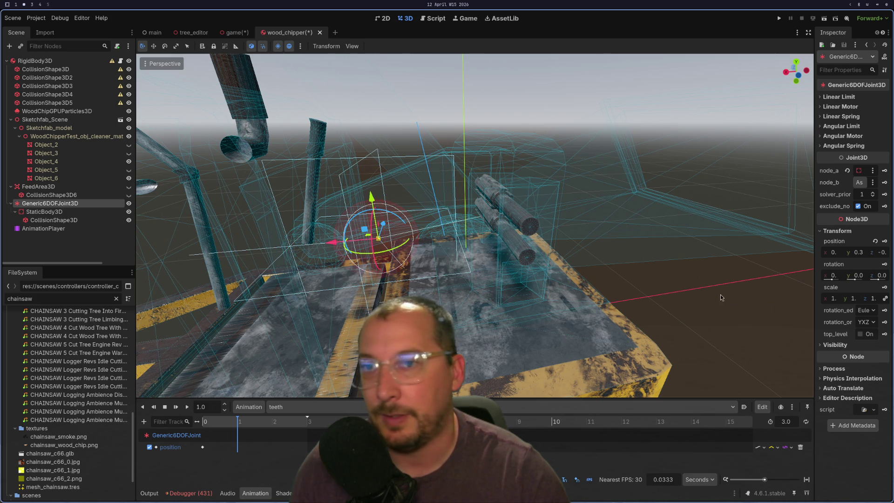
{"action": "left_click", "coordinate": [884, 241]}
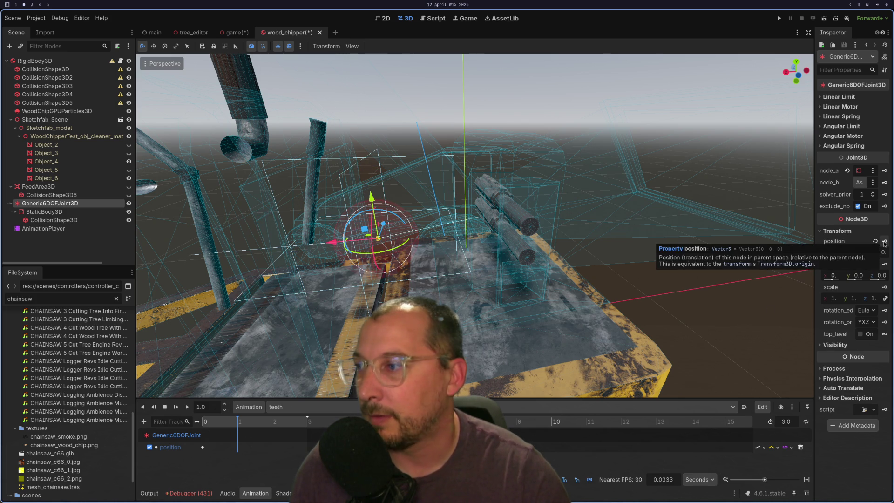
{"action": "left_click", "coordinate": [273, 424]}
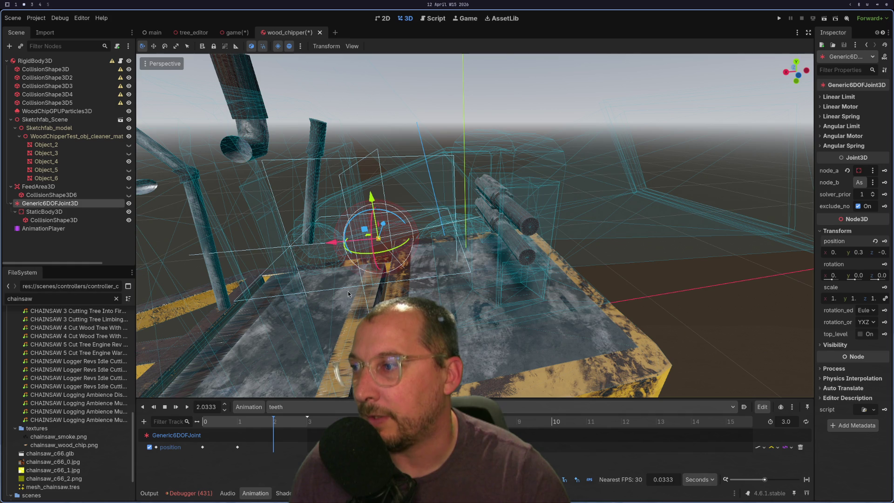
{"action": "left_click_drag", "start_coordinate": [333, 249], "coordinate": [531, 159]}
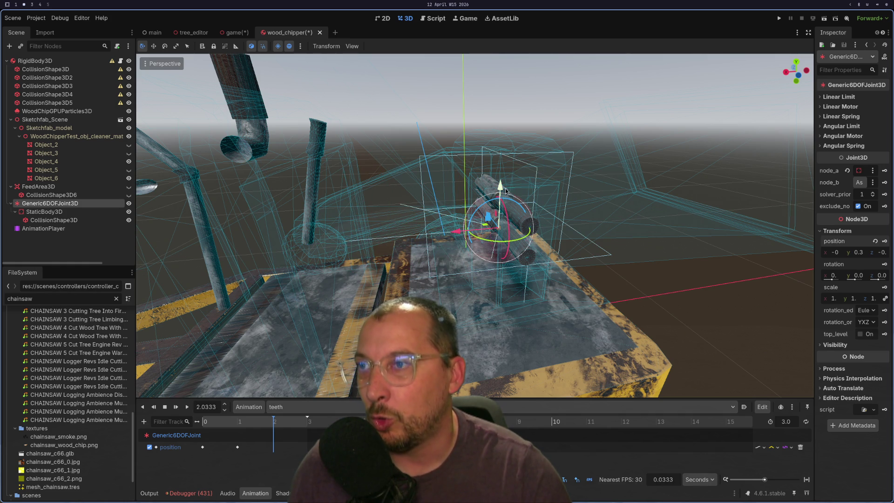
Lower the joint to y 0.2, then move it right and up to y 0.3 and key it at 3 seconds
{"action": "left_click_drag", "start_coordinate": [499, 185], "coordinate": [498, 212]}
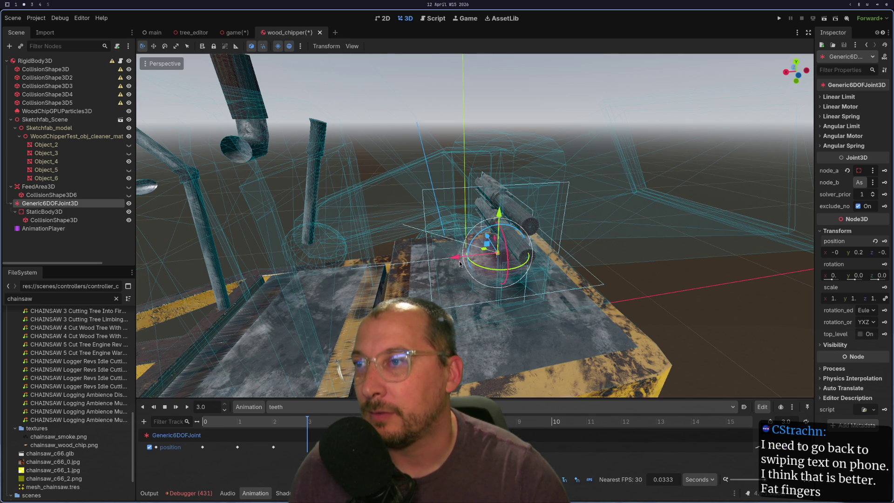
{"action": "left_click_drag", "start_coordinate": [456, 257], "coordinate": [574, 252]}
{"action": "left_click_drag", "start_coordinate": [625, 199], "coordinate": [632, 176]}
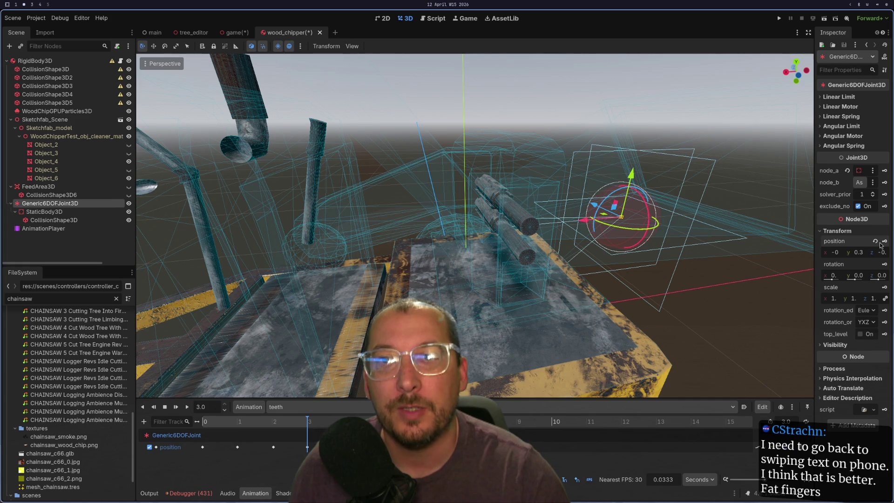
{"action": "left_click", "coordinate": [881, 242]}
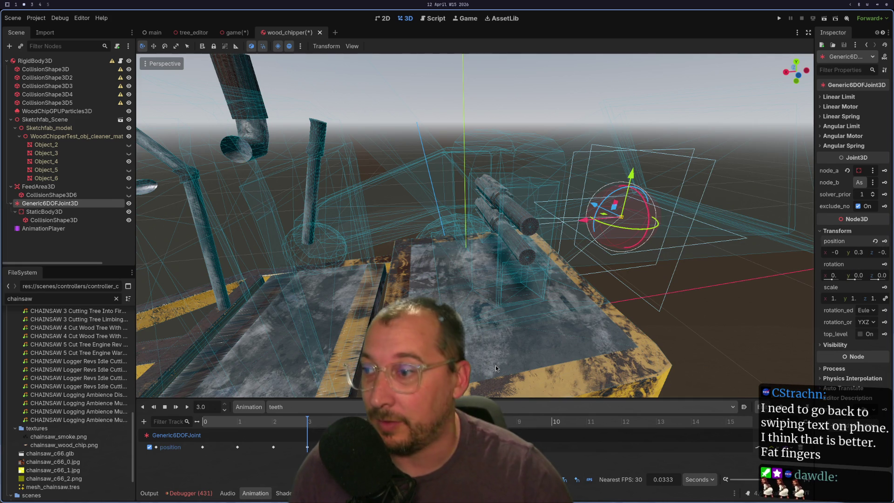
{"action": "left_click", "coordinate": [184, 409]}
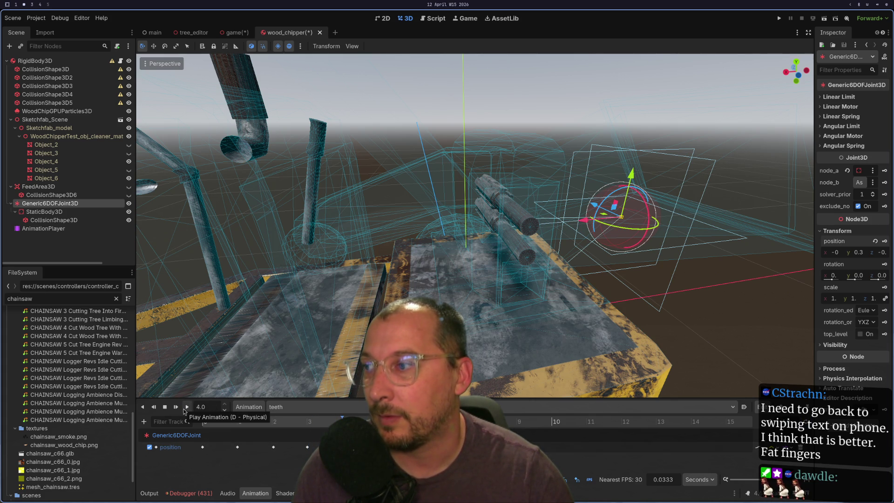
{"action": "left_click", "coordinate": [184, 408]}
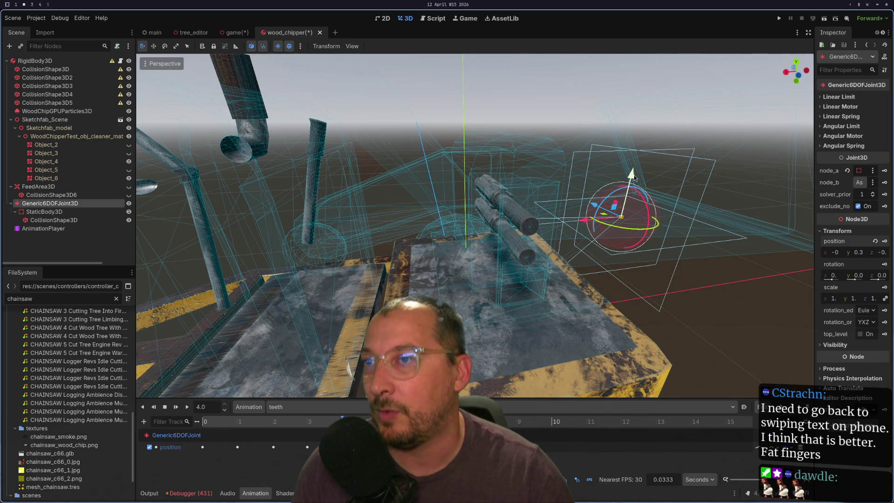
{"action": "left_click_drag", "start_coordinate": [634, 177], "coordinate": [632, 206]}
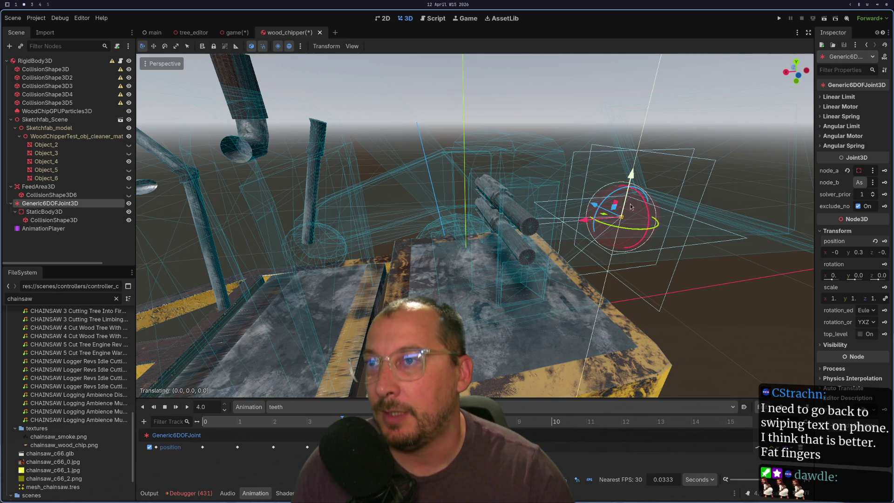
{"action": "left_click_drag", "start_coordinate": [625, 243], "coordinate": [625, 242]}
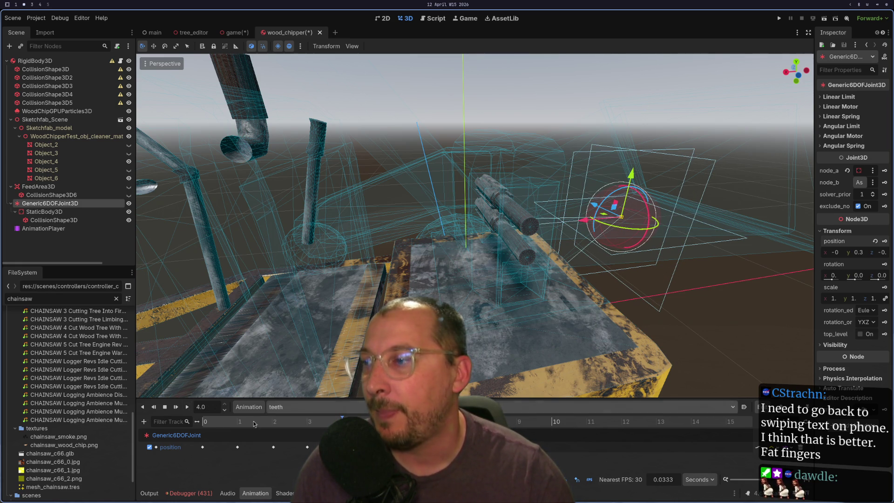
{"action": "left_click", "coordinate": [188, 407]}
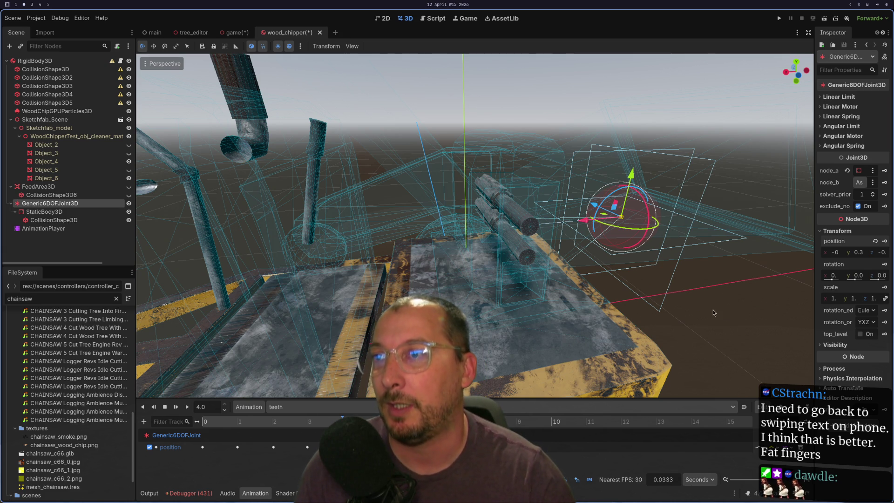
{"action": "mouse_move", "coordinate": [615, 279]}
{"action": "left_mouse_down"}
{"action": "mouse_move", "coordinate": [579, 269]}
{"action": "mouse_move", "coordinate": [622, 323]}
{"action": "left_mouse_up"}
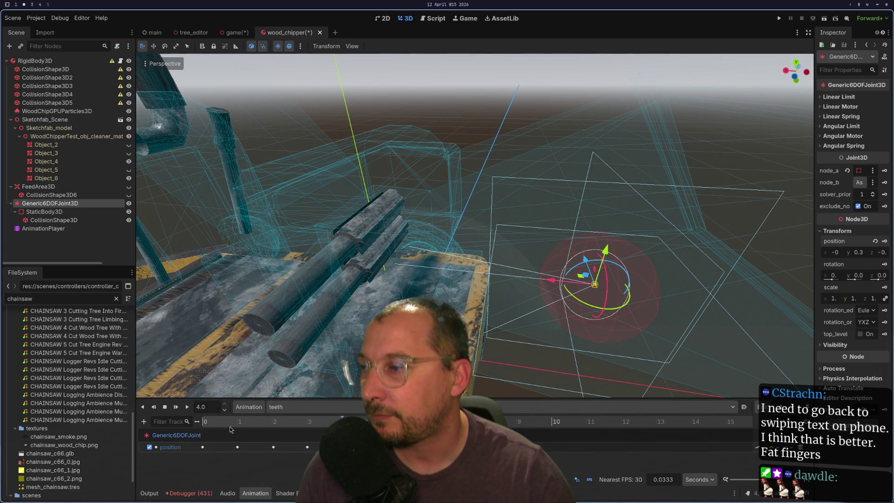
{"action": "left_click", "coordinate": [196, 428]}
{"action": "left_click", "coordinate": [210, 446]}
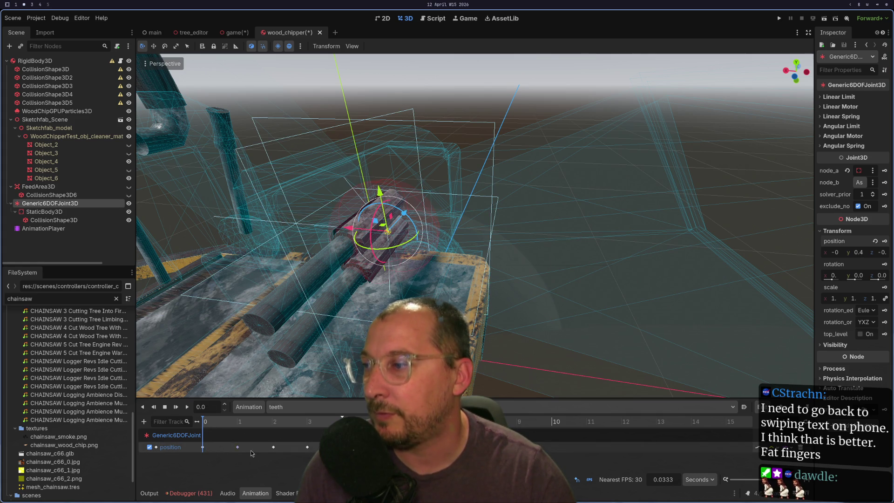
Retime the joint's position keys, undoing and redoing one change, and scrub to 3 seconds
{"action": "mouse_move", "coordinate": [238, 447]}
{"action": "left_mouse_down"}
{"action": "mouse_move", "coordinate": [301, 448]}
{"action": "mouse_move", "coordinate": [274, 449]}
{"action": "left_mouse_up"}
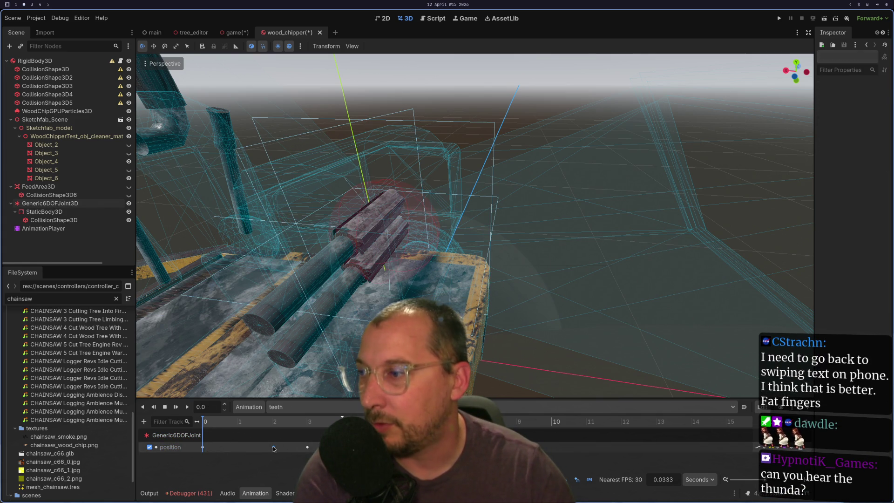
{"action": "left_click", "coordinate": [307, 447]}
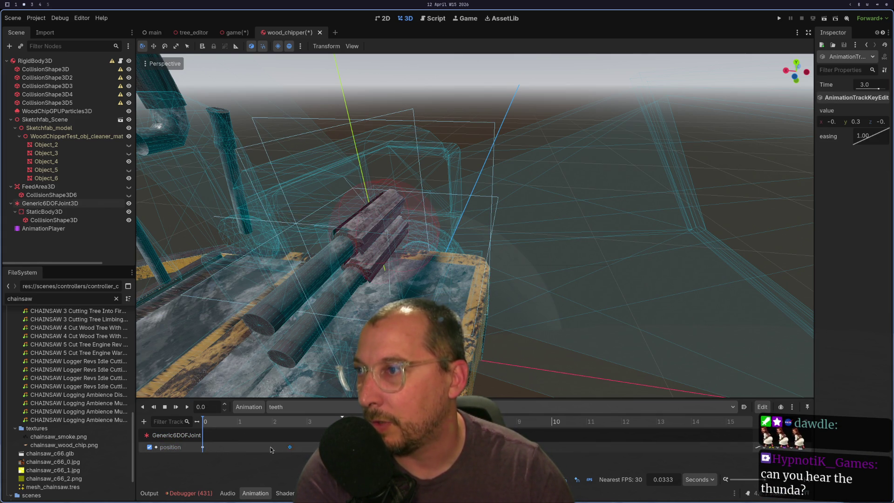
{"action": "left_click", "coordinate": [237, 447]}
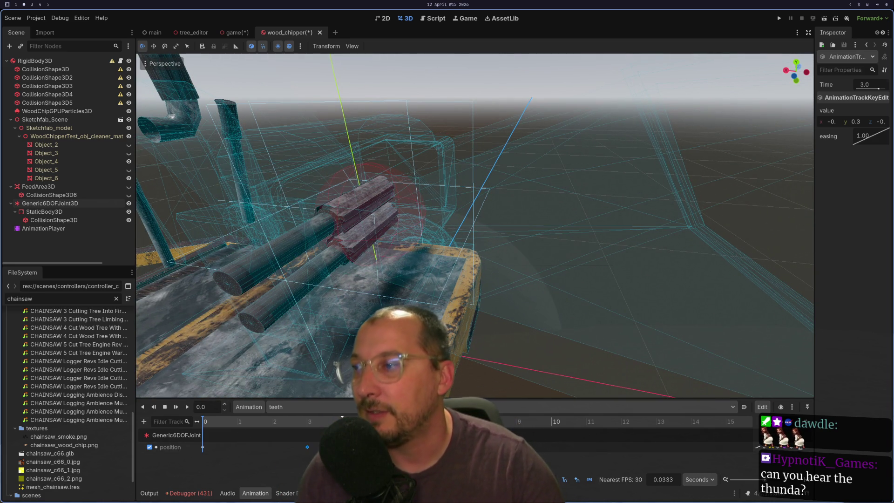
{"action": "key", "text": "ctrl+z"}
{"action": "key", "text": "ctrl+shift+z"}
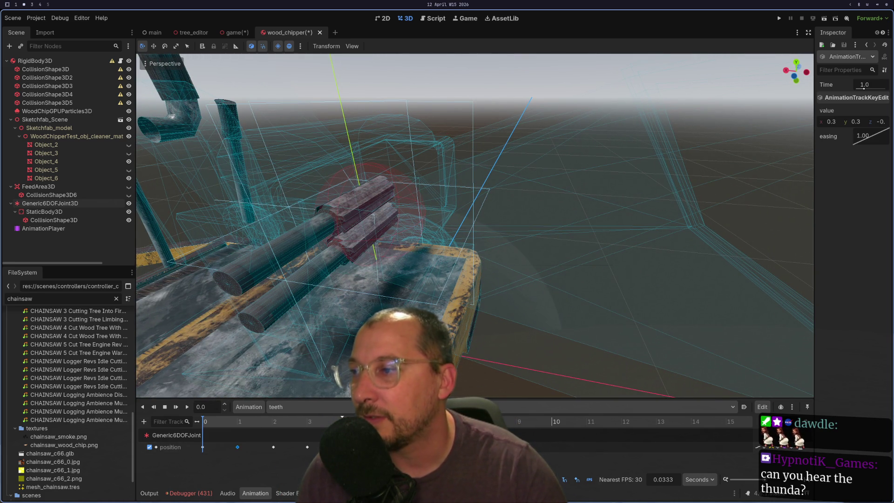
{"action": "left_click", "coordinate": [224, 433]}
{"action": "mouse_move", "coordinate": [227, 424]}
{"action": "left_mouse_down"}
{"action": "mouse_move", "coordinate": [281, 423]}
{"action": "mouse_move", "coordinate": [313, 438]}
{"action": "mouse_move", "coordinate": [289, 442]}
{"action": "left_mouse_up"}
{"action": "left_click", "coordinate": [307, 447]}
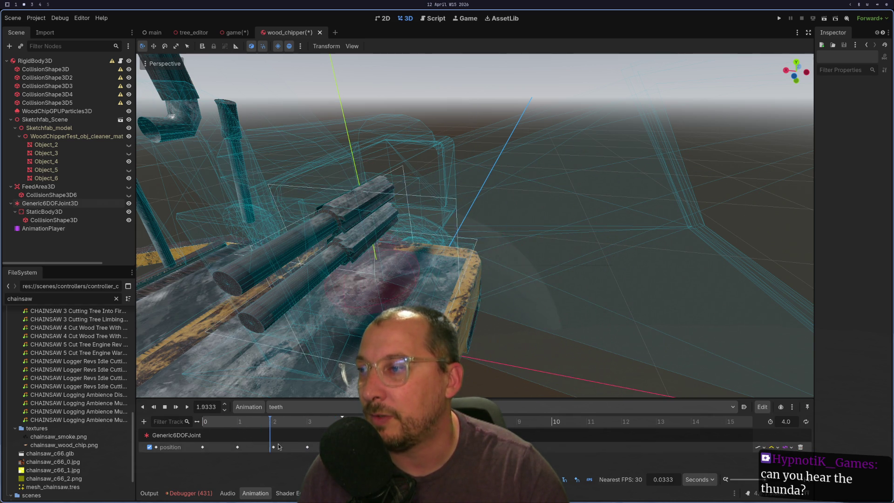
At the 3-second key, lower the joint from 0.3 to 0.2 and play the teeth animation
{"action": "left_click", "coordinate": [306, 447]}
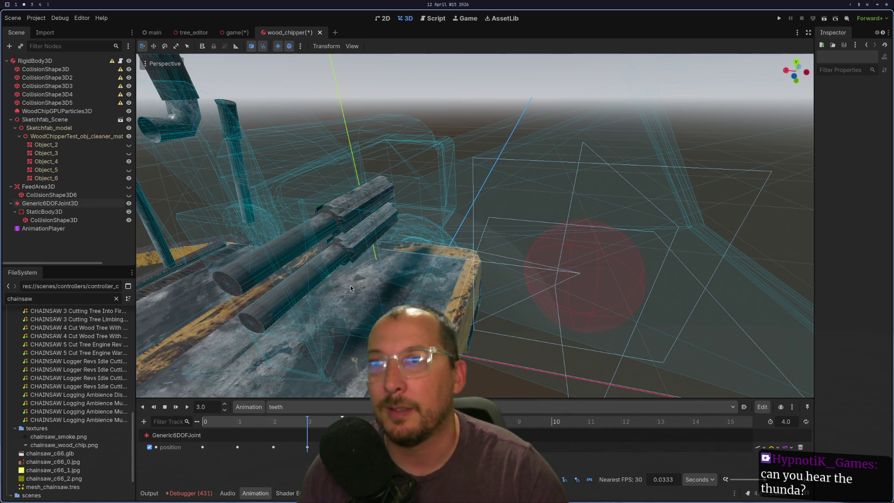
{"action": "left_click", "coordinate": [90, 206]}
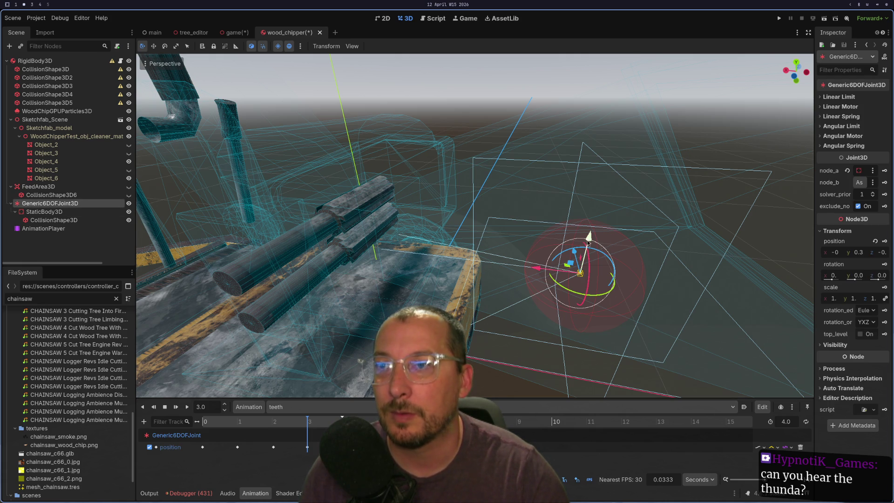
{"action": "left_click_drag", "start_coordinate": [588, 238], "coordinate": [581, 273]}
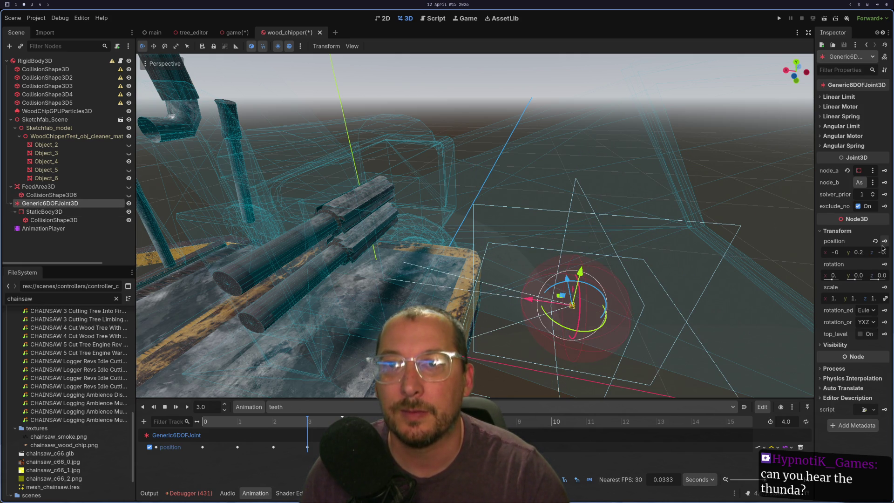
{"action": "left_click", "coordinate": [189, 408]}
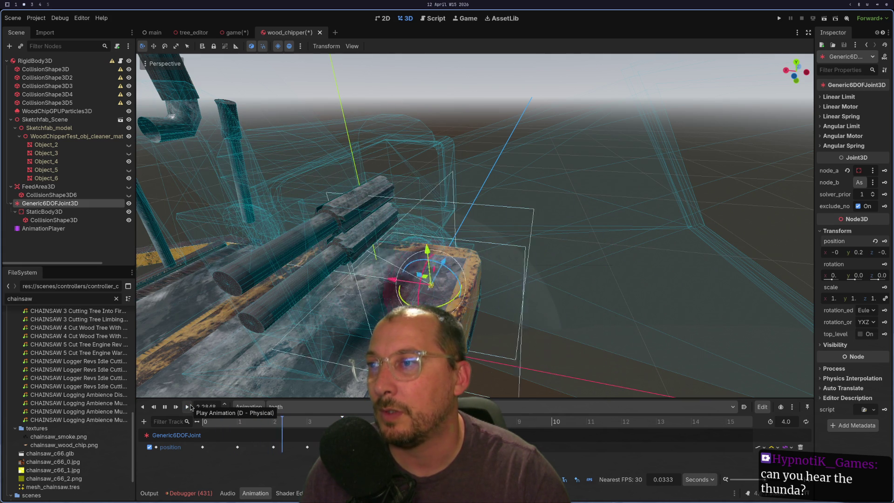
{"action": "left_click_drag", "start_coordinate": [326, 326], "coordinate": [560, 267]}
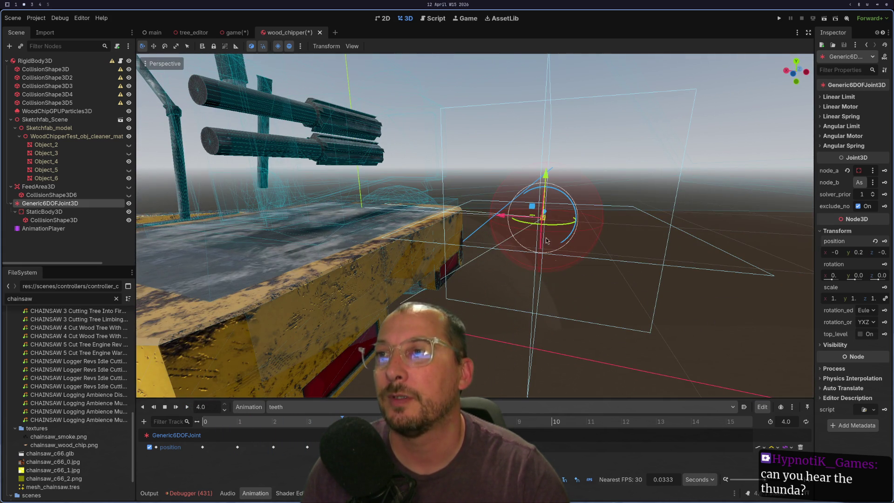
{"action": "left_click_drag", "start_coordinate": [547, 196], "coordinate": [545, 228]}
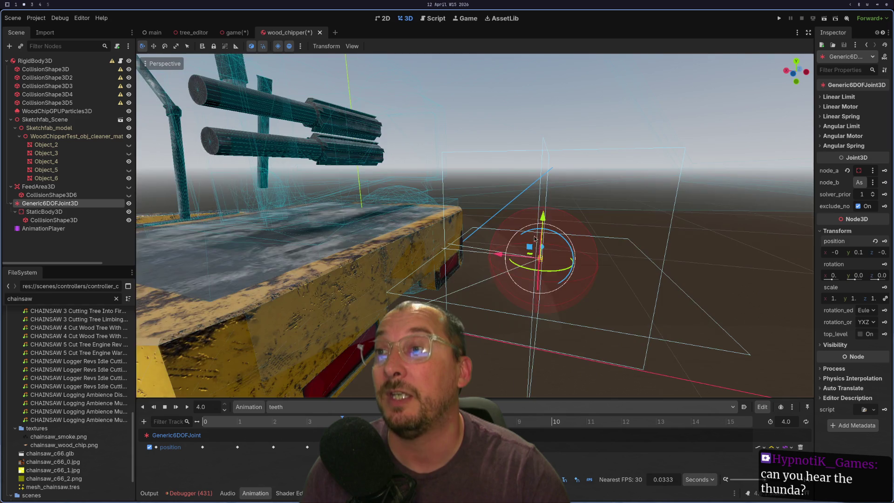
{"action": "scroll", "coordinate": [542, 242], "scroll_direction": "down", "scroll_amount": 5}
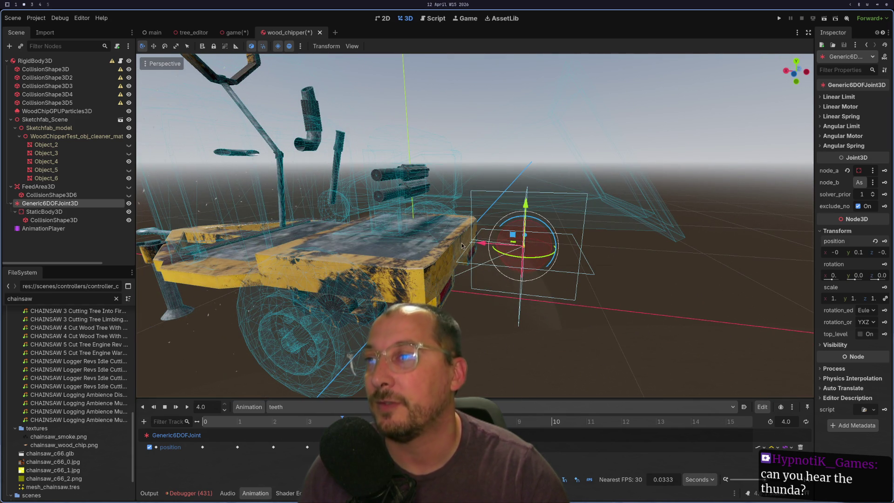
Lower the joint to 0.1, key its position near 3.13 seconds, and scrub back through the animation
{"action": "mouse_move", "coordinate": [306, 420]}
{"action": "left_mouse_down"}
{"action": "mouse_move", "coordinate": [273, 426]}
{"action": "mouse_move", "coordinate": [326, 421]}
{"action": "mouse_move", "coordinate": [312, 422]}
{"action": "left_mouse_up"}
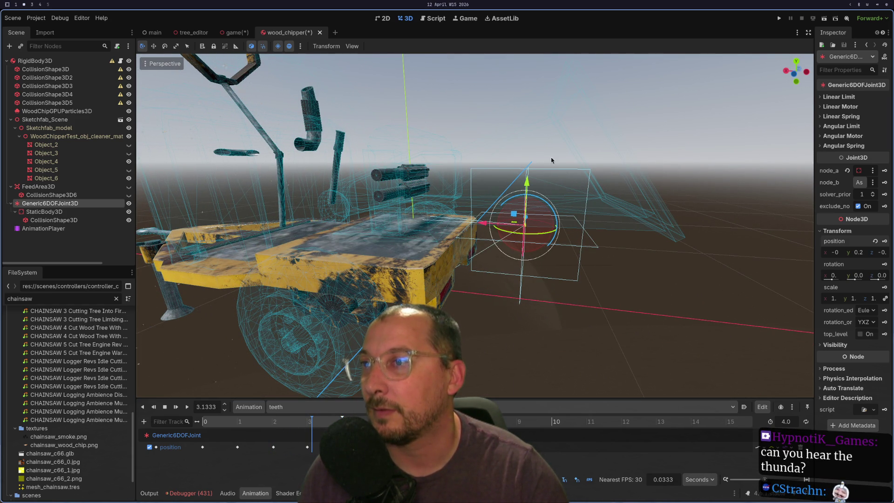
{"action": "left_click_drag", "start_coordinate": [527, 186], "coordinate": [528, 207]}
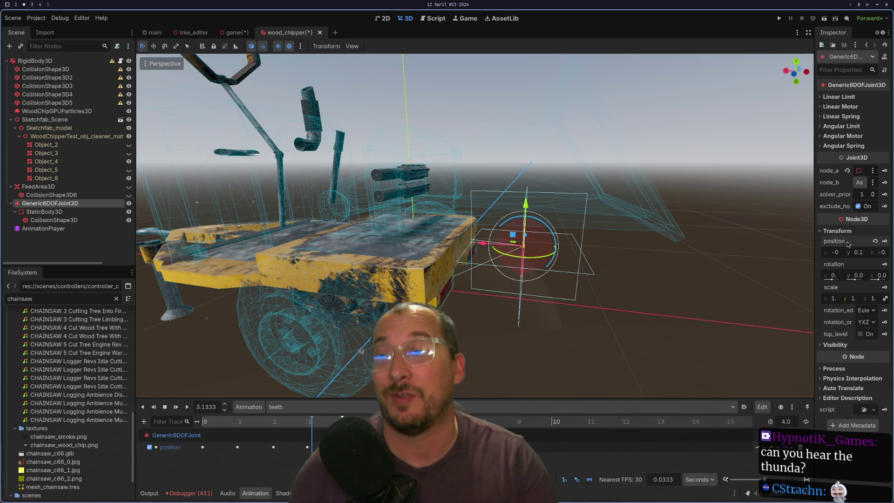
{"action": "mouse_move", "coordinate": [572, 284]}
{"action": "left_mouse_down"}
{"action": "mouse_move", "coordinate": [598, 291]}
{"action": "mouse_move", "coordinate": [465, 238]}
{"action": "mouse_move", "coordinate": [538, 275]}
{"action": "left_mouse_up"}
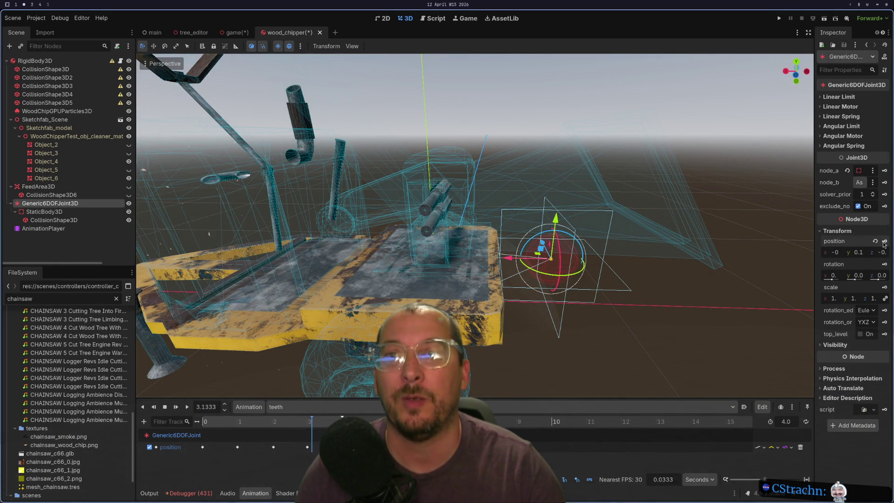
{"action": "left_click", "coordinate": [886, 241]}
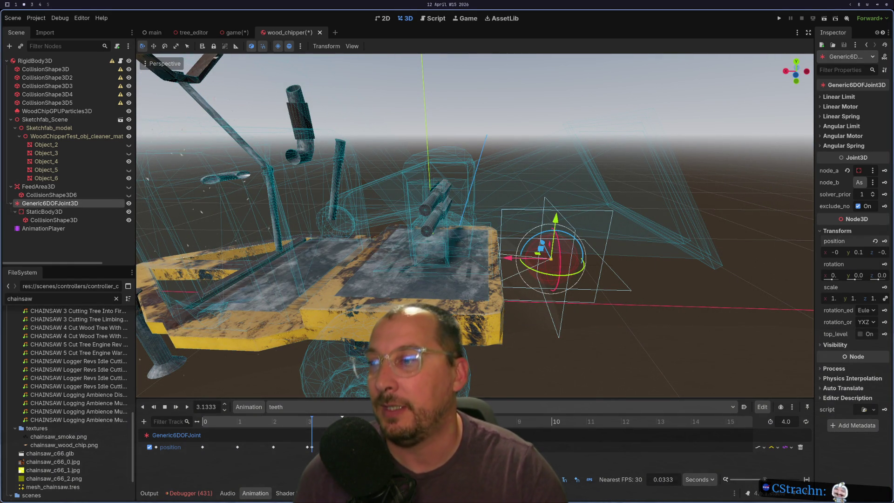
{"action": "left_click", "coordinate": [308, 422]}
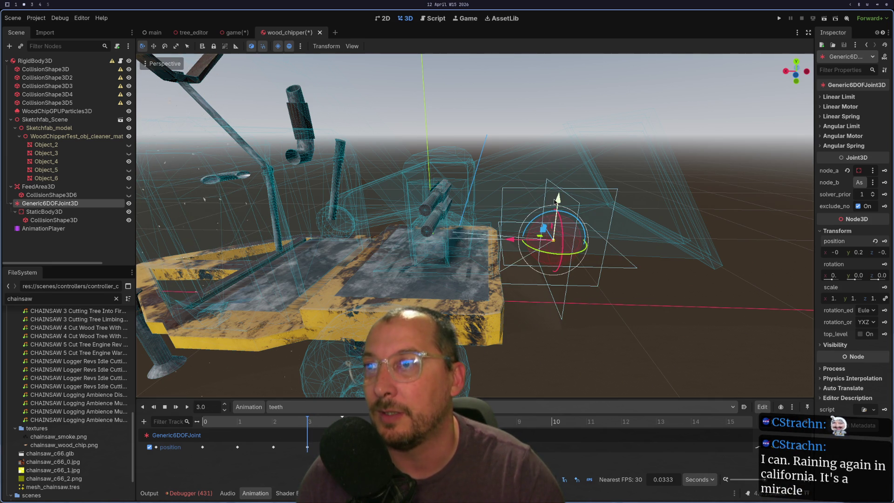
{"action": "left_click_drag", "start_coordinate": [557, 205], "coordinate": [553, 224]}
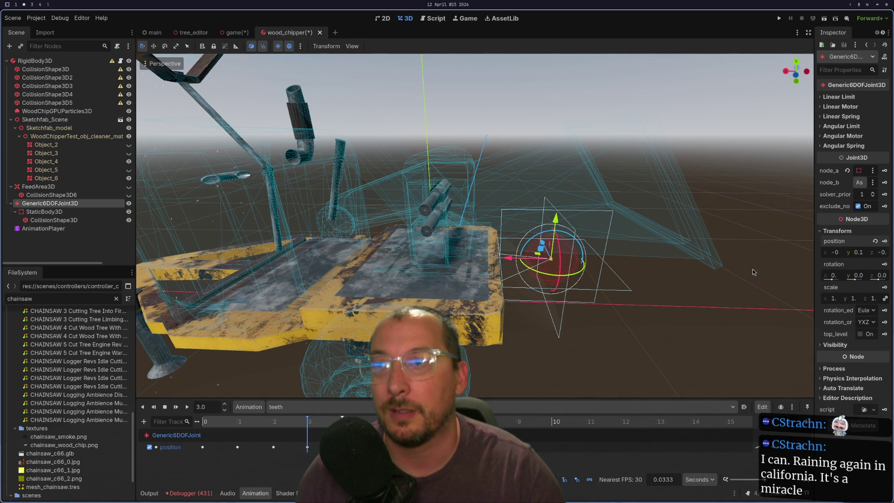
{"action": "mouse_move", "coordinate": [270, 423]}
{"action": "left_mouse_down"}
{"action": "mouse_move", "coordinate": [259, 426]}
{"action": "mouse_move", "coordinate": [276, 422]}
{"action": "left_mouse_up"}
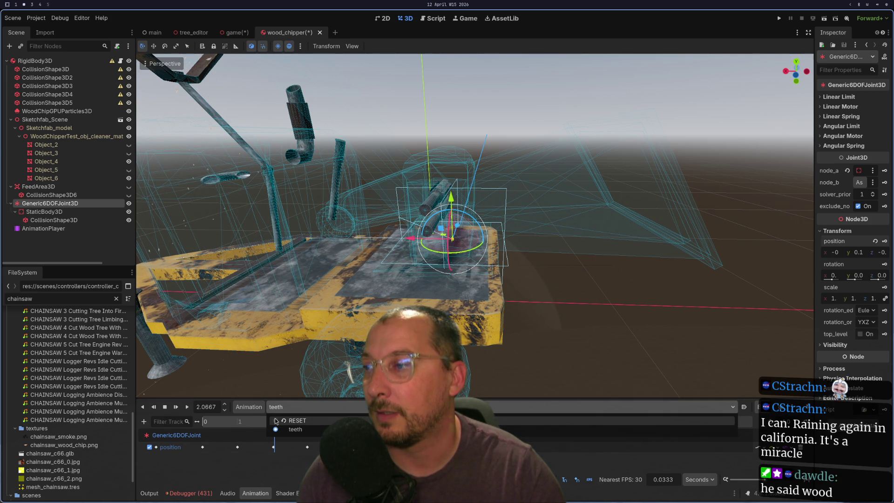
{"action": "mouse_move", "coordinate": [276, 419]}
{"action": "left_mouse_down"}
{"action": "mouse_move", "coordinate": [267, 422]}
{"action": "mouse_move", "coordinate": [275, 422]}
{"action": "left_mouse_up"}
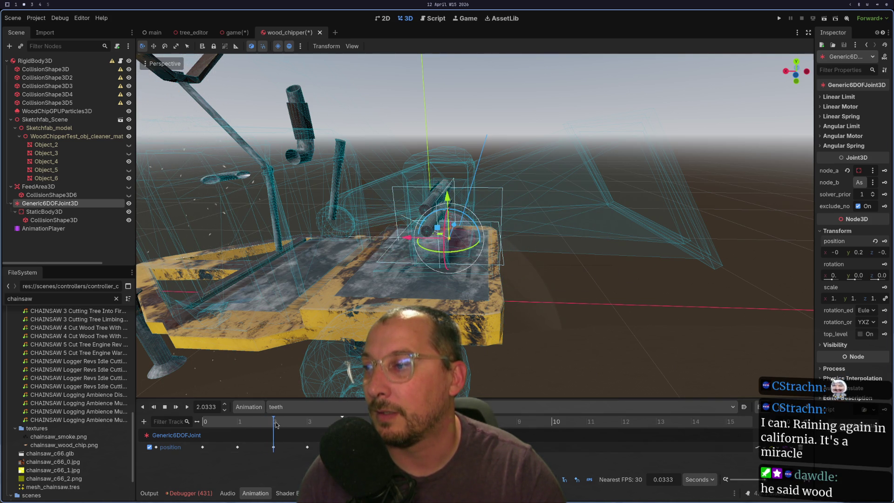
Select the position key near 2 seconds and preview the animation from about 2.07 s
{"action": "left_click", "coordinate": [273, 447]}
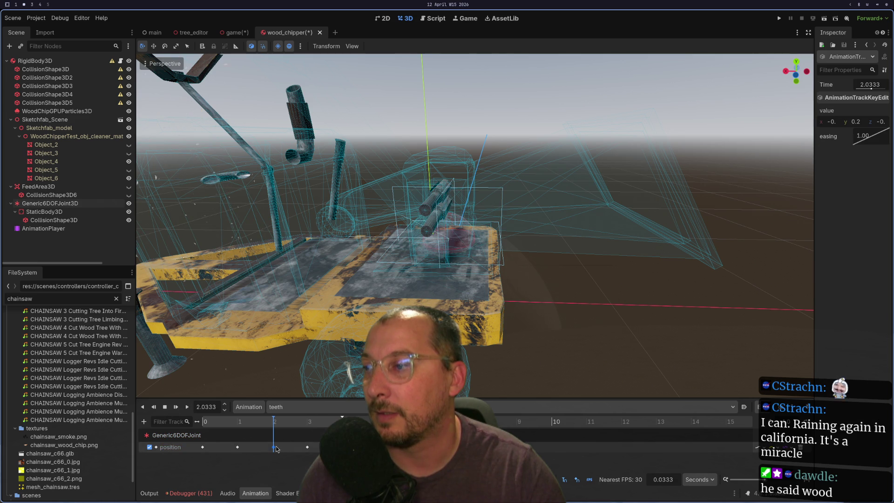
{"action": "left_click", "coordinate": [450, 242]}
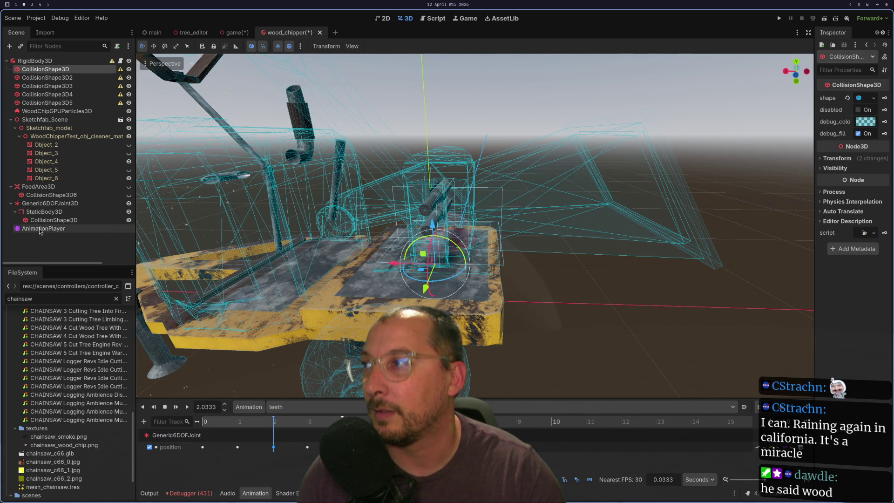
{"action": "left_click", "coordinate": [49, 204]}
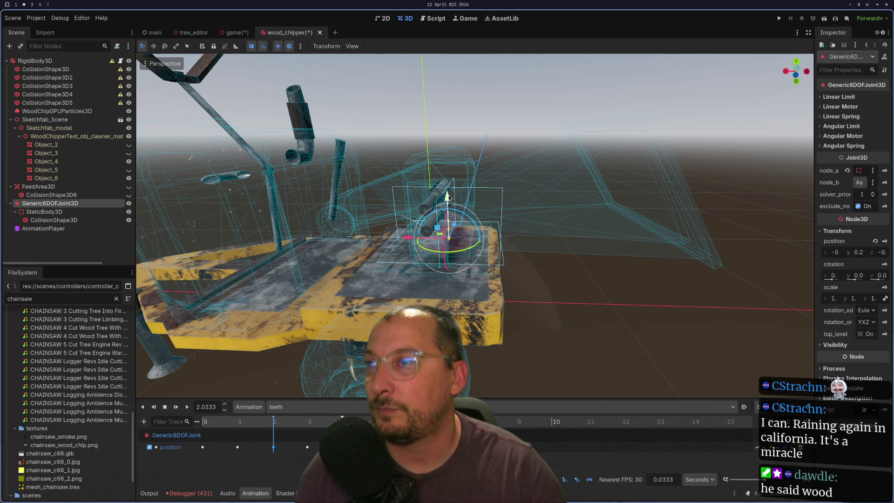
{"action": "left_click", "coordinate": [187, 407]}
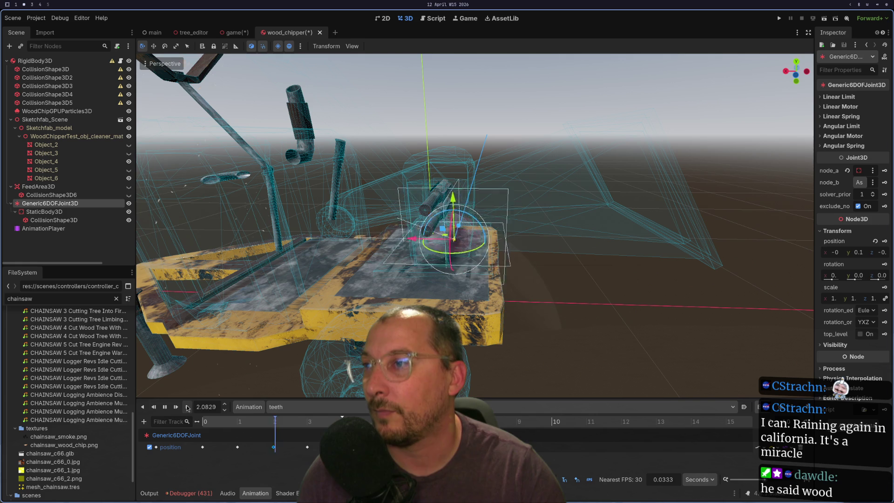
{"action": "left_click", "coordinate": [275, 447]}
{"action": "left_click_drag", "start_coordinate": [274, 429], "coordinate": [273, 424]}
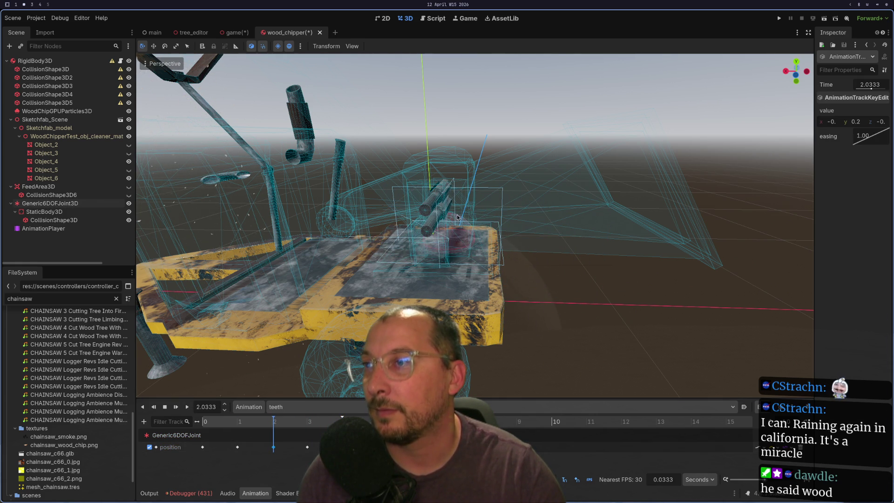
Lower the joint from 0.2 to 0.1, preview, then raise it to height 0.4
{"action": "left_click", "coordinate": [104, 204]}
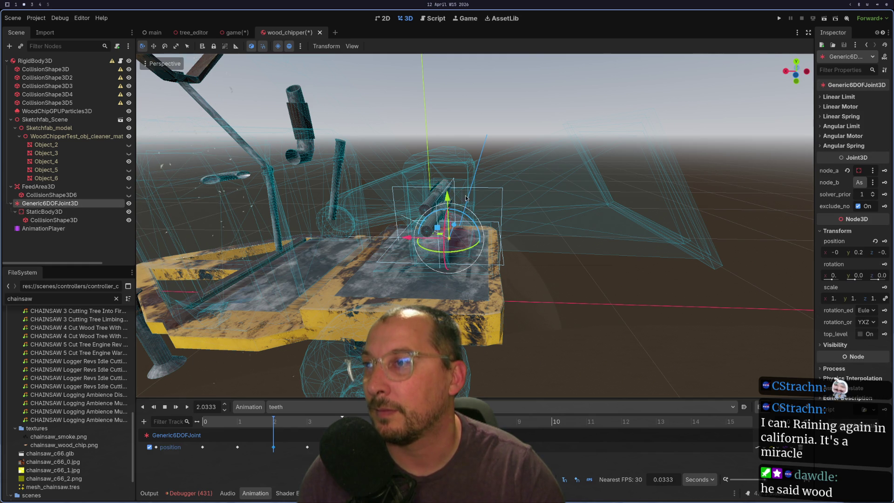
{"action": "left_click_drag", "start_coordinate": [442, 201], "coordinate": [444, 220]}
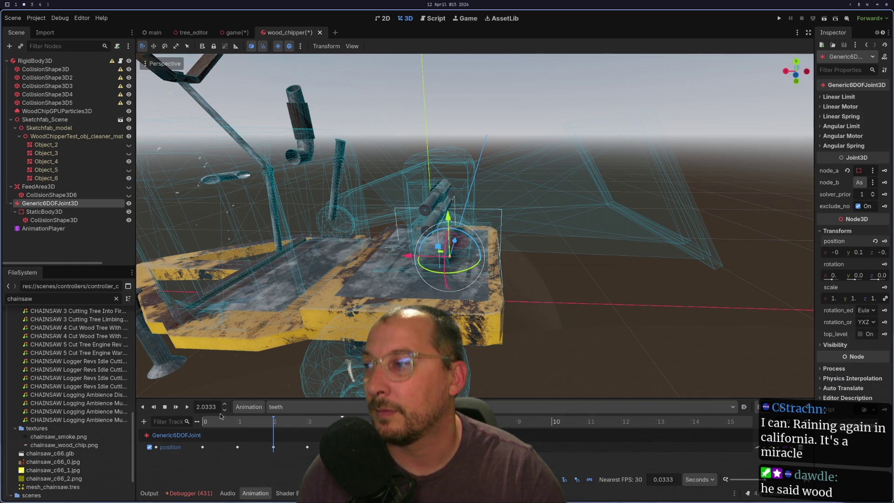
{"action": "left_click", "coordinate": [191, 408]}
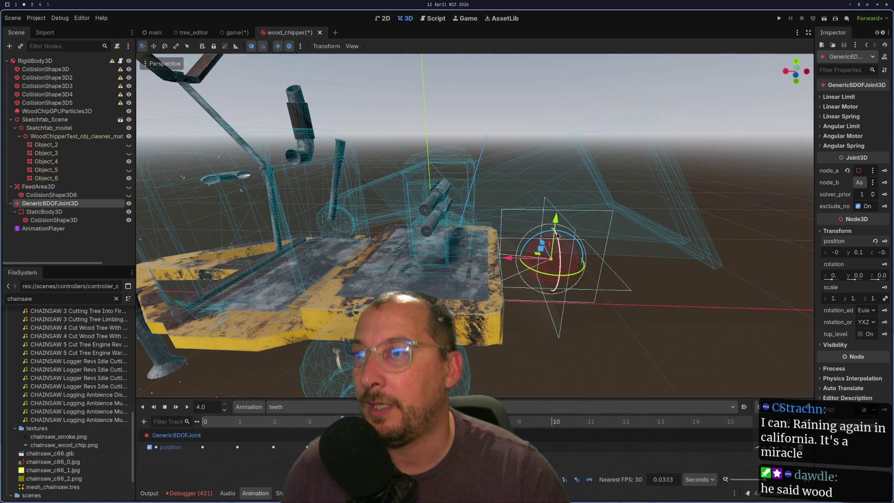
{"action": "left_click_drag", "start_coordinate": [560, 223], "coordinate": [568, 162]}
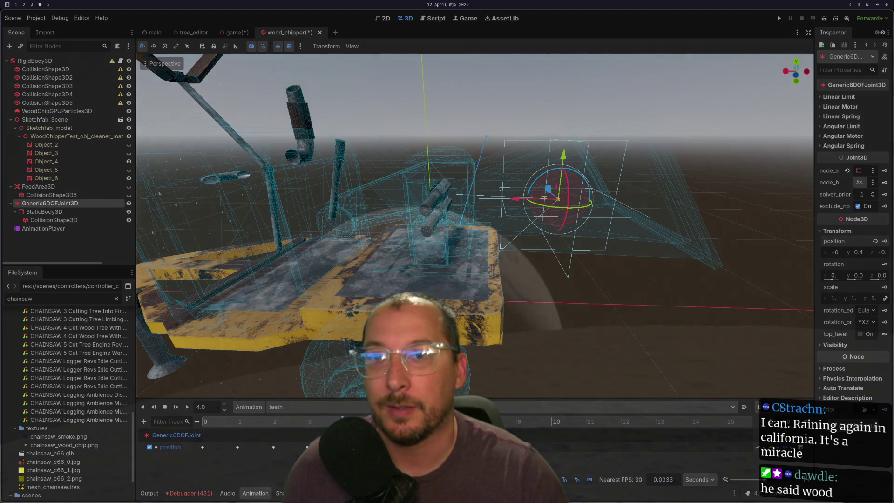
{"action": "left_click", "coordinate": [884, 264]}
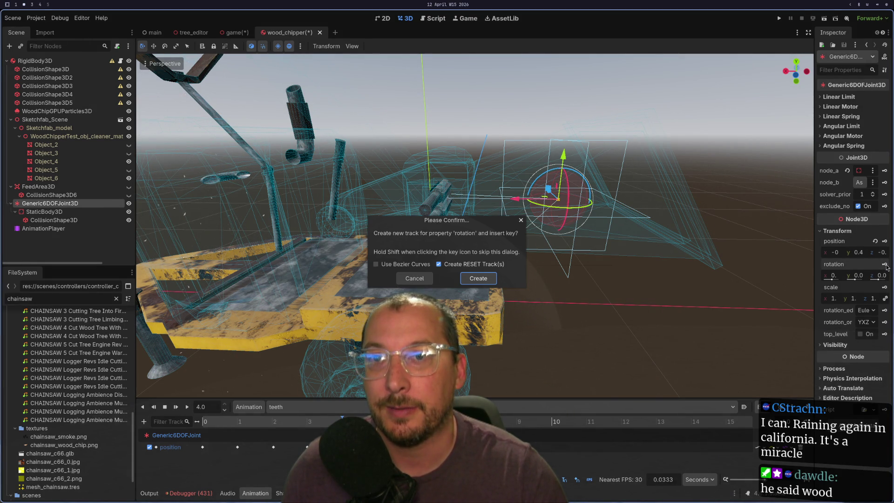
Skip the rotation track, play and stop the teeth animation, then select StaticBody3D
{"action": "left_click", "coordinate": [414, 279]}
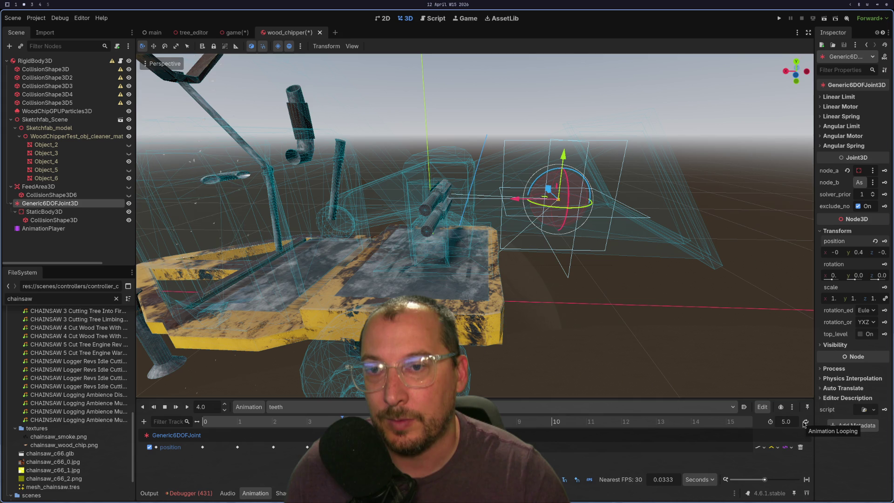
{"action": "left_click", "coordinate": [188, 407]}
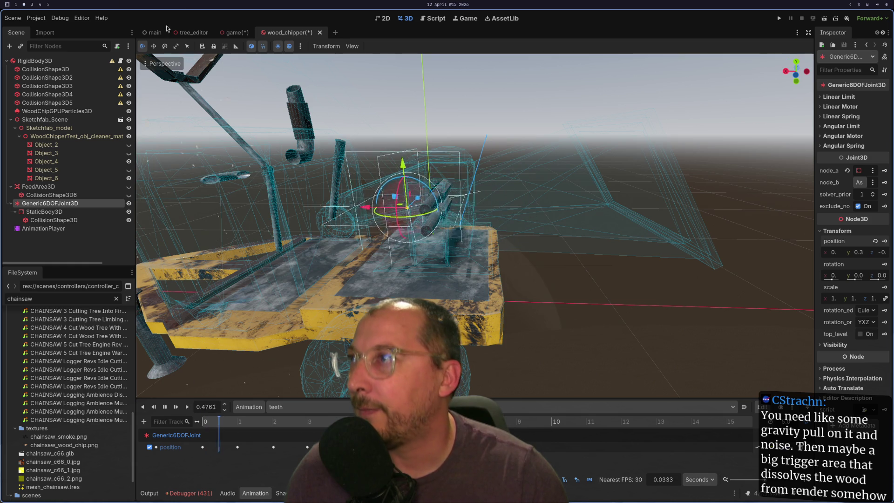
{"action": "left_click", "coordinate": [165, 407]}
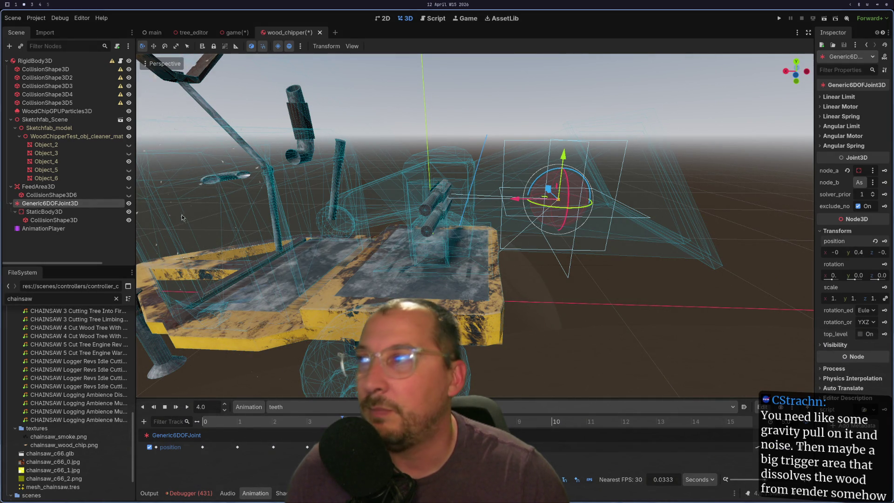
{"action": "left_click", "coordinate": [38, 213]}
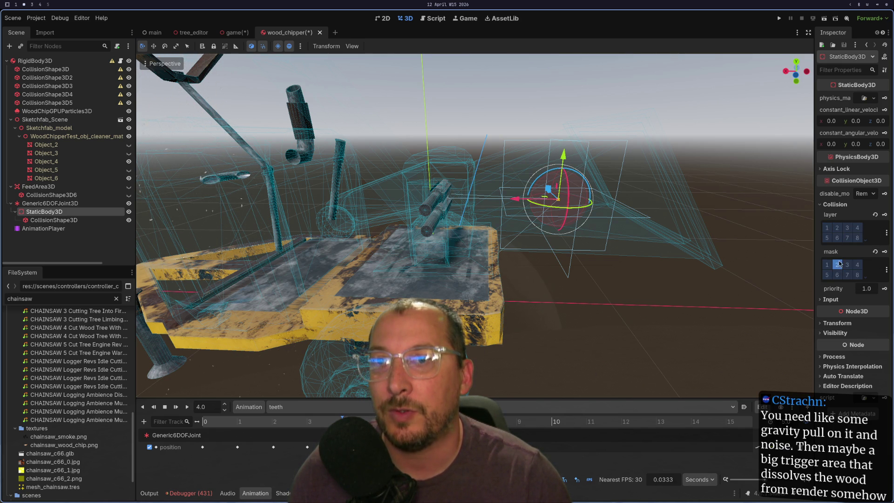
Create a StaticBody3D collision_mask track and make the animation timeline taller
{"action": "left_click", "coordinate": [883, 252]}
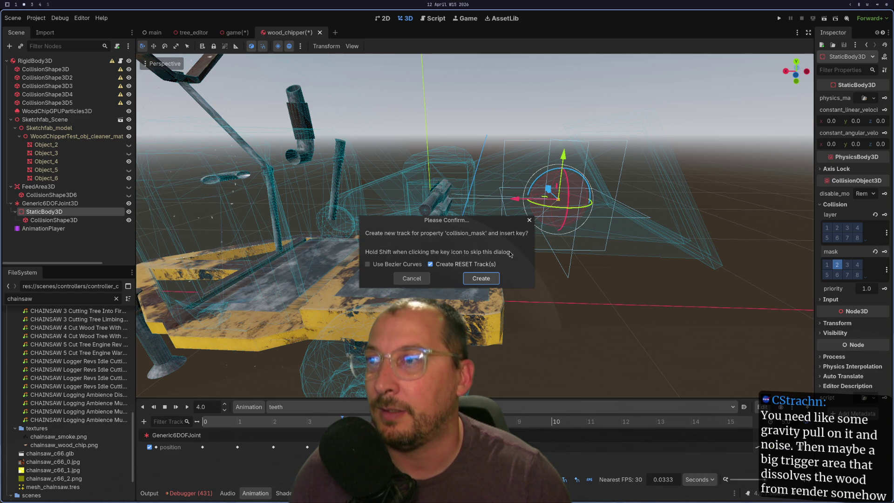
{"action": "left_click", "coordinate": [471, 279]}
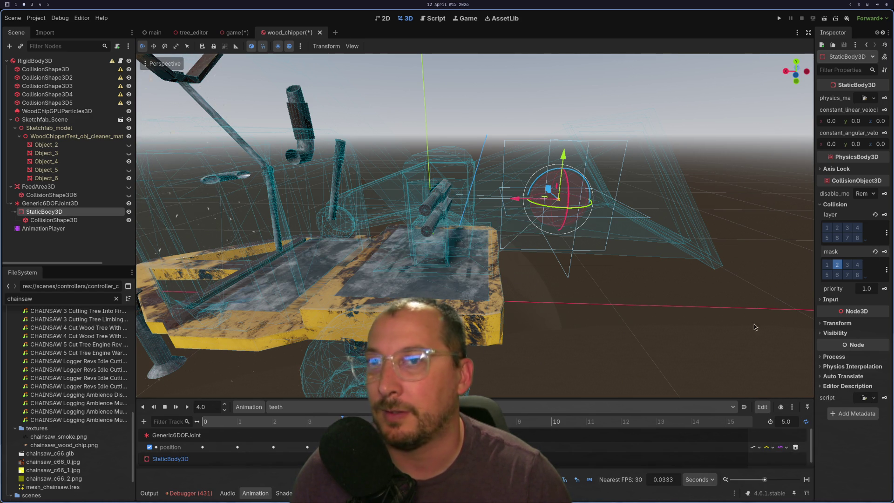
{"action": "mouse_move", "coordinate": [342, 358]}
{"action": "left_mouse_down"}
{"action": "mouse_move", "coordinate": [347, 307]}
{"action": "mouse_move", "coordinate": [197, 316]}
{"action": "mouse_move", "coordinate": [240, 318]}
{"action": "left_mouse_up"}
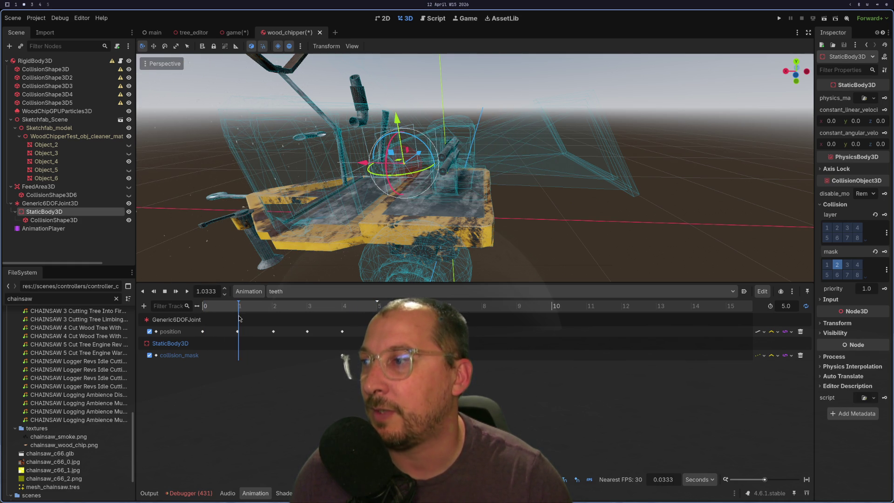
Insert a collision_mask key at second 1
{"action": "left_click_drag", "start_coordinate": [241, 318], "coordinate": [238, 318]}
{"action": "right_click", "coordinate": [342, 355]}
{"action": "left_click", "coordinate": [355, 360]}
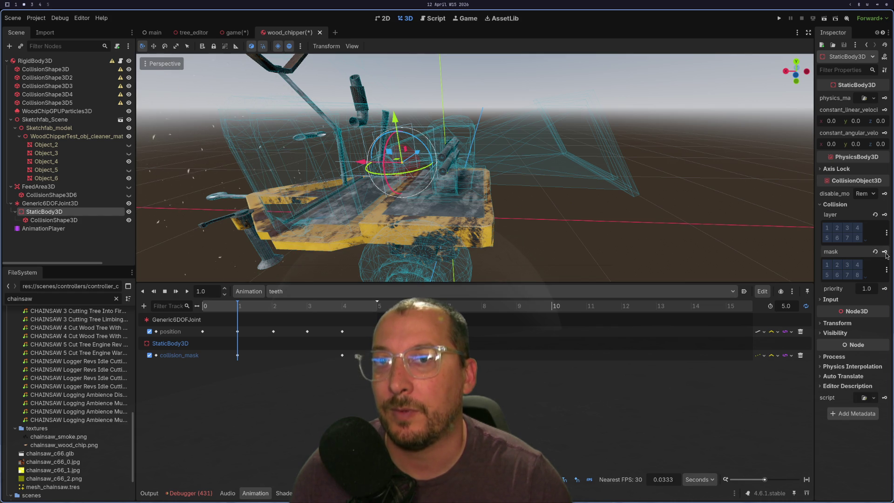
Play the teeth animation and orbit around Generic6DOFJoint3D to watch its motion
{"action": "left_click", "coordinate": [189, 292]}
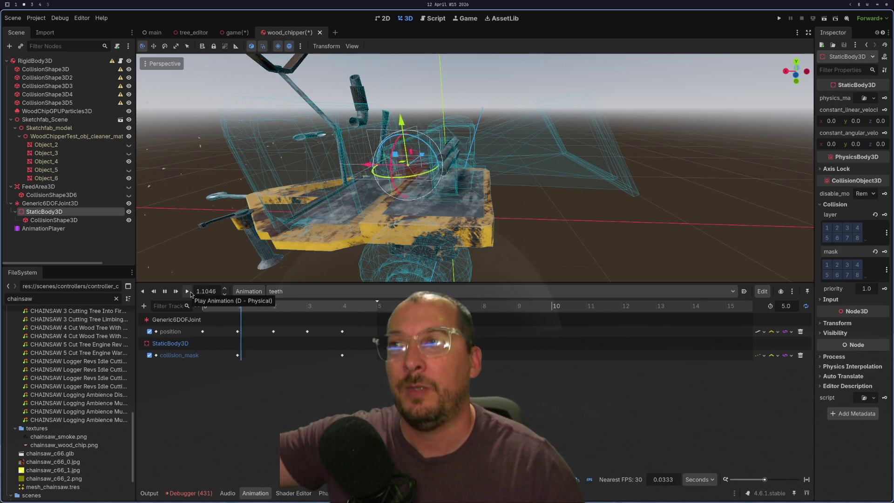
{"action": "left_click", "coordinate": [73, 207]}
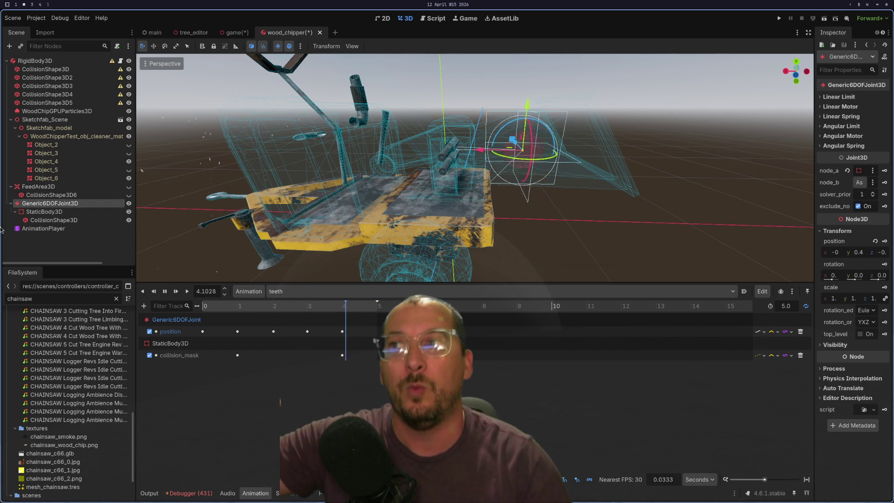
{"action": "scroll", "coordinate": [314, 148], "scroll_direction": "up", "scroll_amount": 4}
{"action": "mouse_move", "coordinate": [313, 148]}
{"action": "left_mouse_down"}
{"action": "mouse_move", "coordinate": [309, 191]}
{"action": "mouse_move", "coordinate": [401, 189]}
{"action": "mouse_move", "coordinate": [636, 79]}
{"action": "mouse_move", "coordinate": [524, 157]}
{"action": "mouse_move", "coordinate": [545, 180]}
{"action": "mouse_move", "coordinate": [508, 152]}
{"action": "mouse_move", "coordinate": [531, 195]}
{"action": "left_mouse_up"}
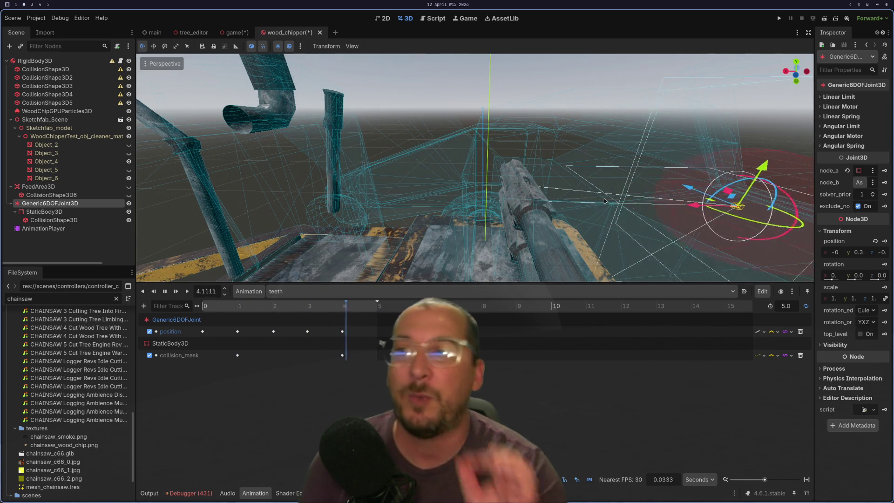
{"action": "left_click_drag", "start_coordinate": [604, 202], "coordinate": [549, 186]}
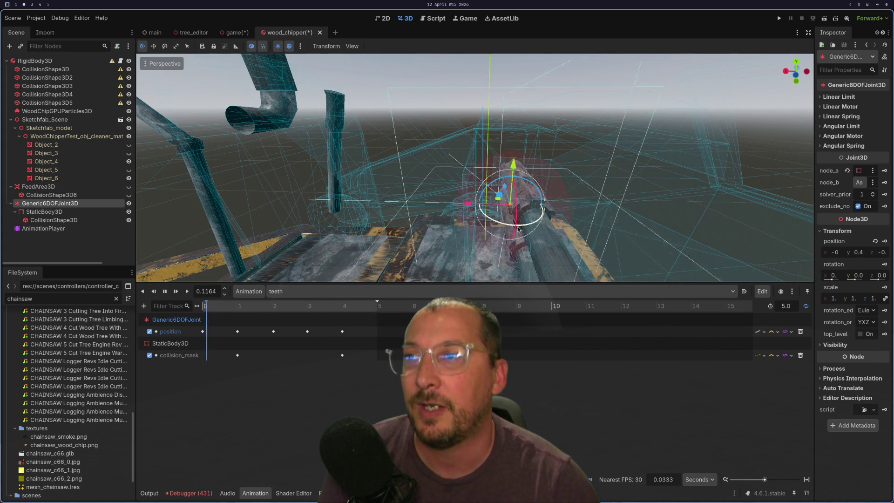
{"action": "left_click_drag", "start_coordinate": [518, 228], "coordinate": [507, 201]}
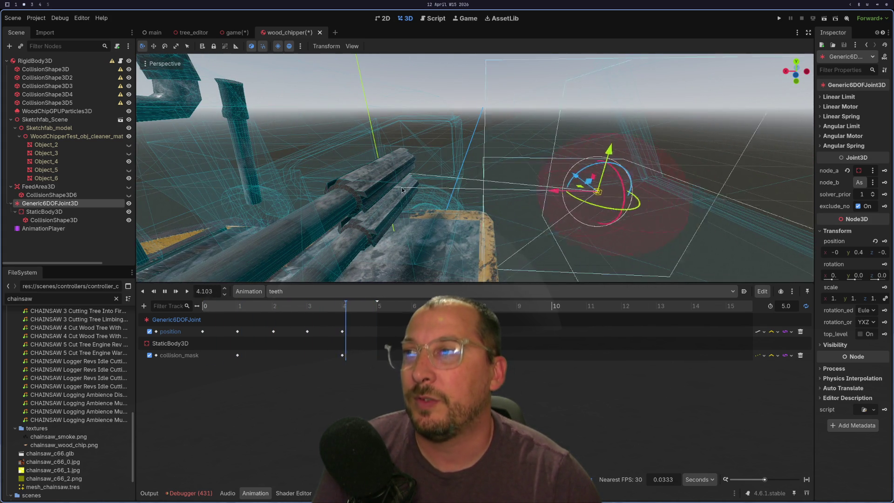
{"action": "scroll", "coordinate": [402, 189], "scroll_direction": "up", "scroll_amount": 3}
{"action": "scroll", "coordinate": [402, 189], "scroll_direction": "down", "scroll_amount": 3}
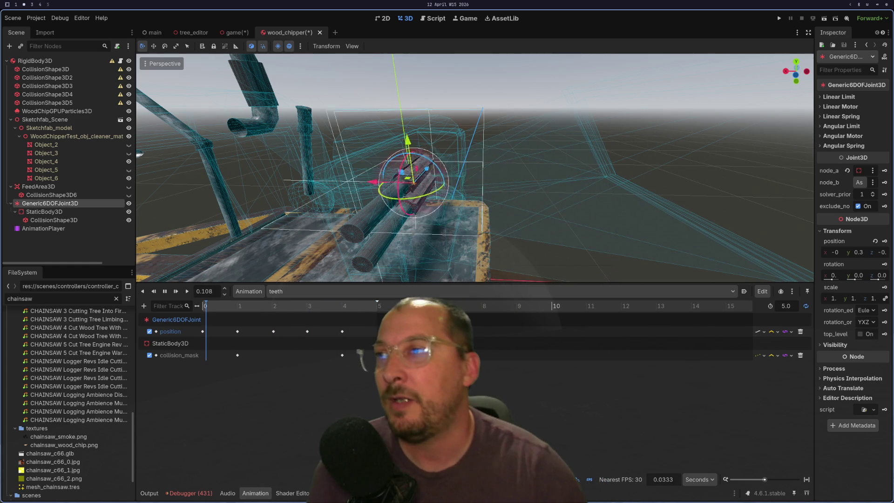
{"action": "key", "text": "f"}
{"action": "scroll", "coordinate": [451, 191], "scroll_direction": "down", "scroll_amount": 3}
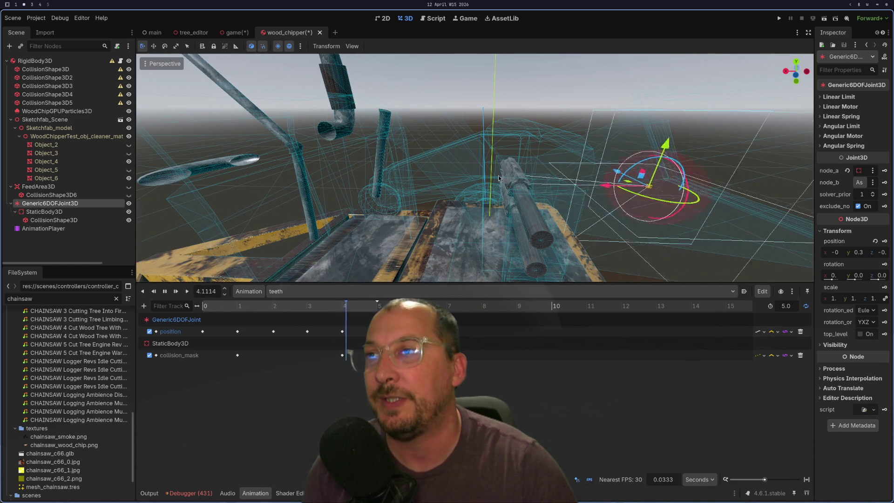
{"action": "key", "text": "f"}
{"action": "scroll", "coordinate": [490, 183], "scroll_direction": "up", "scroll_amount": 3}
{"action": "scroll", "coordinate": [444, 216], "scroll_direction": "down", "scroll_amount": 3}
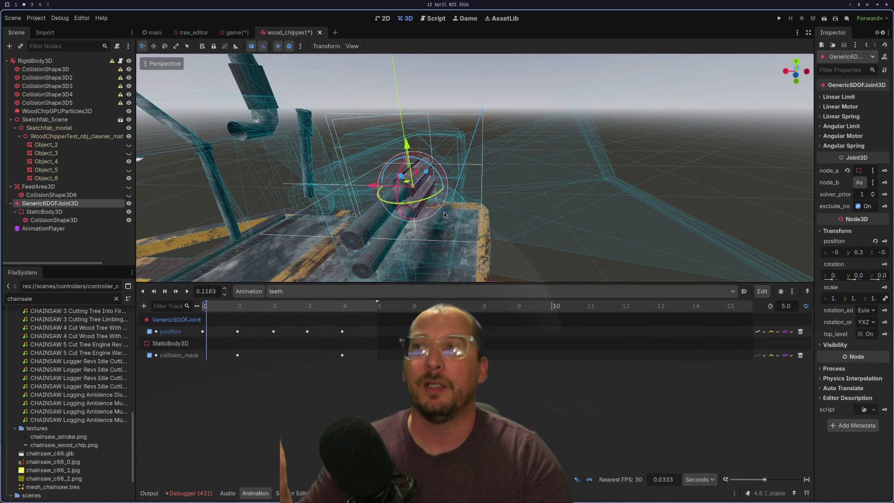
{"action": "scroll", "coordinate": [508, 180], "scroll_direction": "down", "scroll_amount": 3}
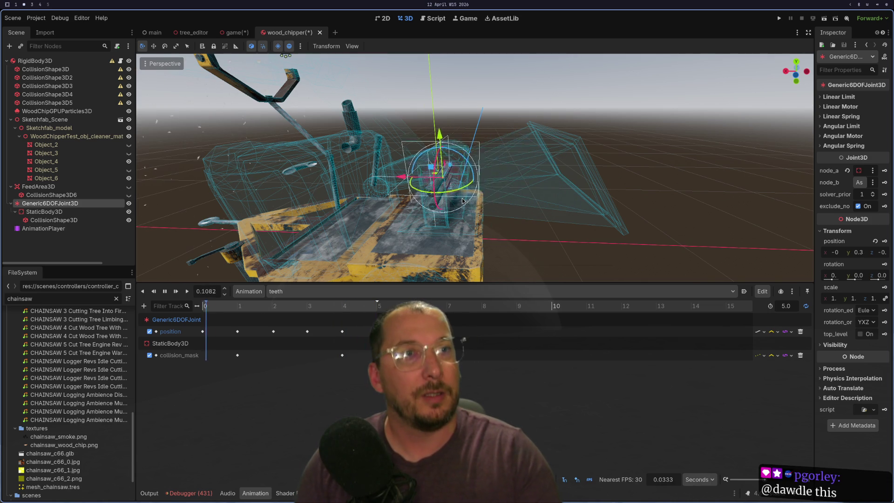
{"action": "scroll", "coordinate": [462, 198], "scroll_direction": "up", "scroll_amount": 5}
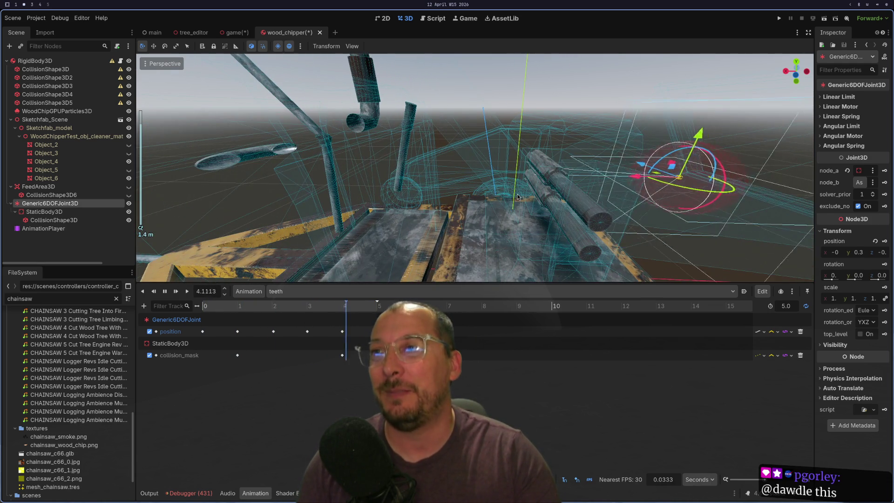
{"action": "key", "text": "f"}
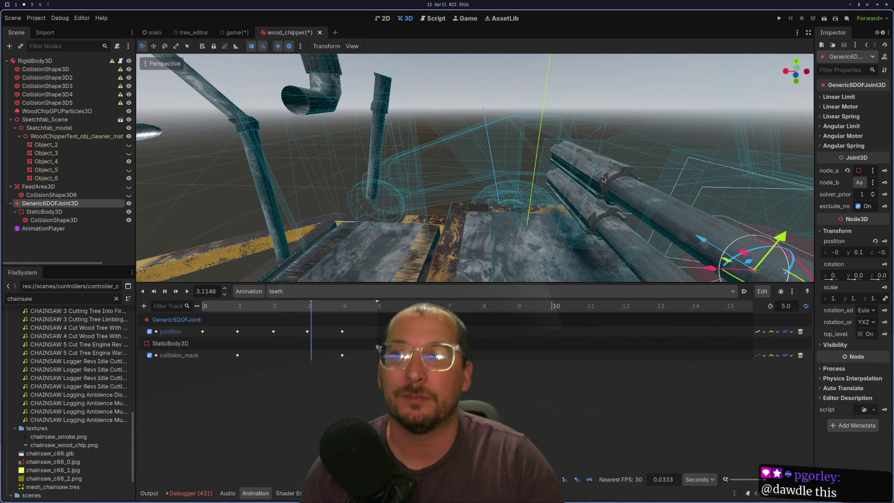
{"action": "key", "text": "f"}
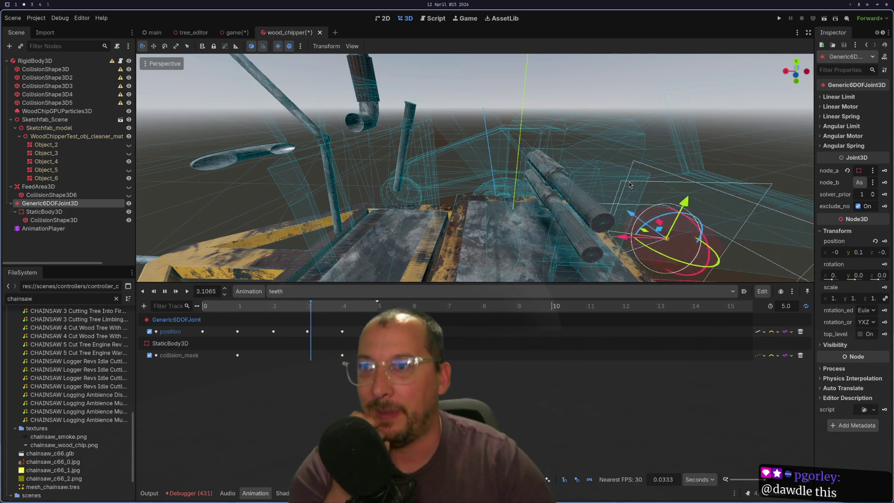
Zoom in and out while reviewing the second-4 position and collision_mask keys
{"action": "scroll", "coordinate": [638, 167], "scroll_direction": "up", "scroll_amount": 4}
{"action": "scroll", "coordinate": [631, 161], "scroll_direction": "down", "scroll_amount": 4}
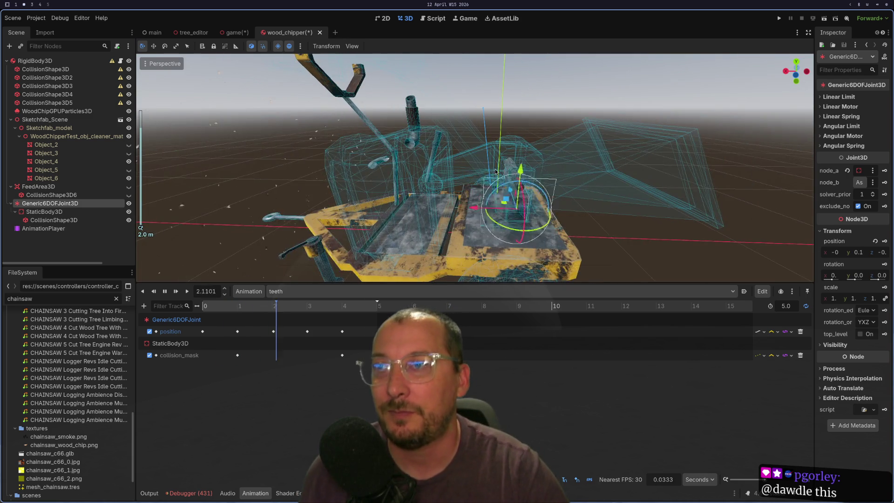
{"action": "scroll", "coordinate": [603, 131], "scroll_direction": "up", "scroll_amount": 3}
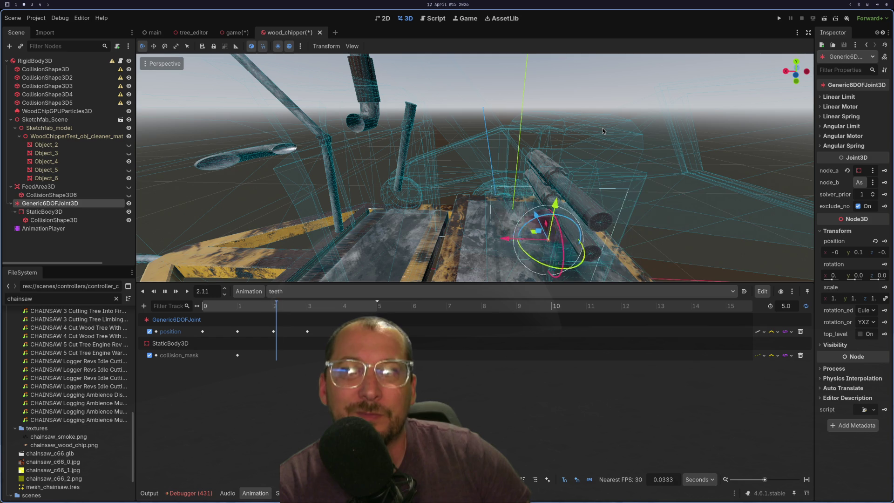
{"action": "scroll", "coordinate": [443, 163], "scroll_direction": "down", "scroll_amount": 5}
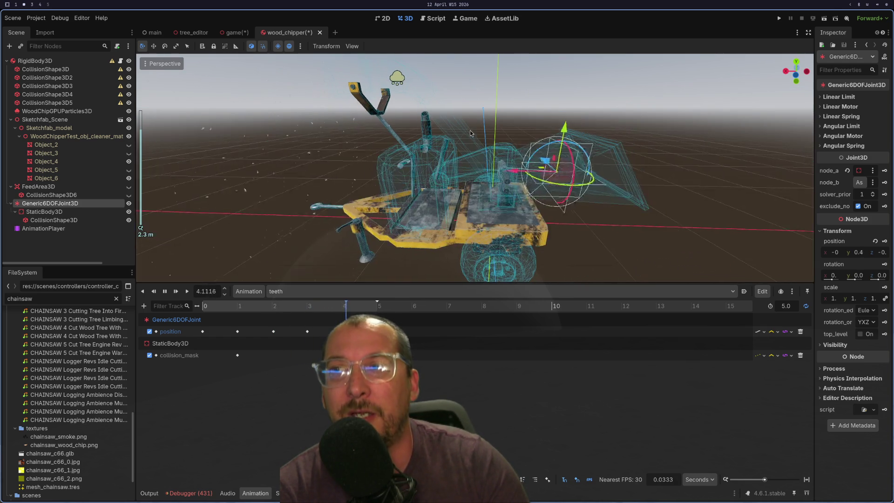
Zoom the 3D viewport to watch the joint move inside the wireframe chipper
{"action": "scroll", "coordinate": [518, 200], "scroll_direction": "up", "scroll_amount": 4}
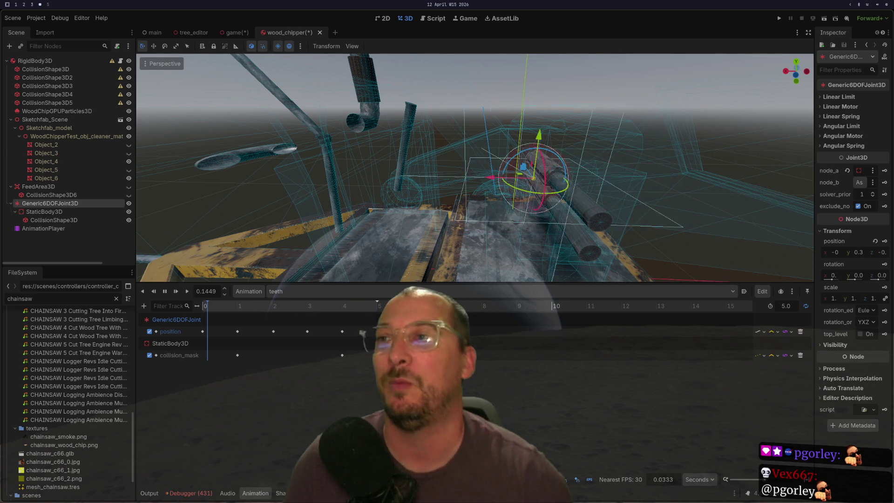
{"action": "scroll", "coordinate": [596, 209], "scroll_direction": "down", "scroll_amount": 5}
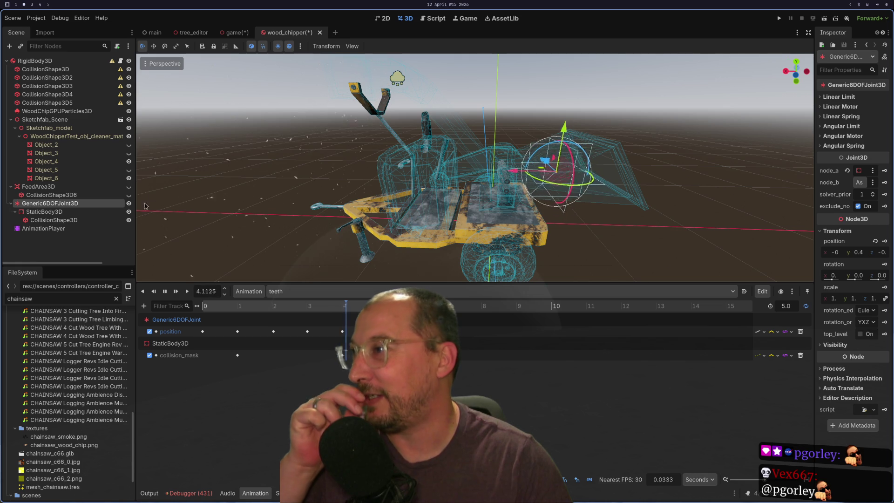
Make the three hidden chipper meshes, including Object_2, visible again
{"action": "left_click", "coordinate": [129, 169]}
{"action": "left_click", "coordinate": [129, 153]}
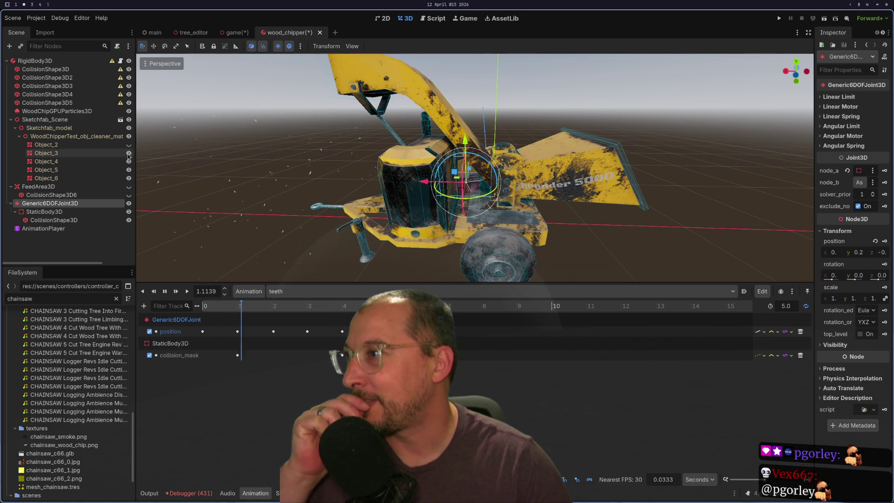
{"action": "left_click", "coordinate": [129, 146]}
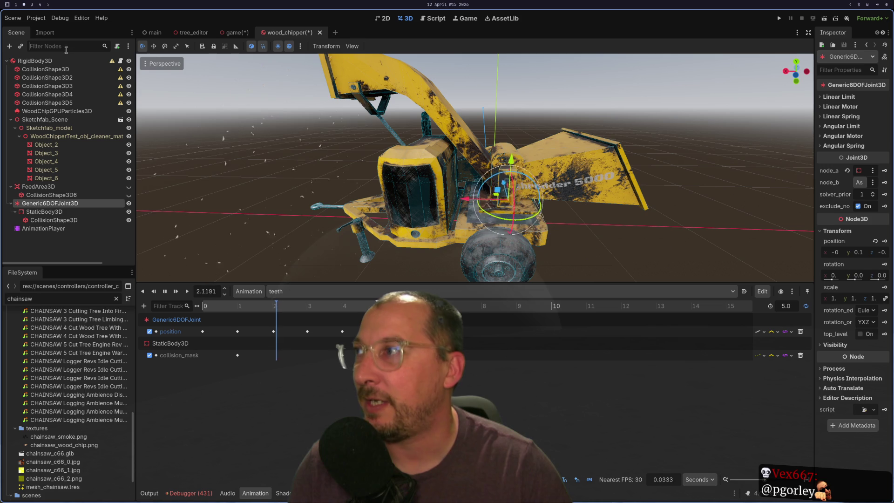
Rename the root RigidBody3D node to WoodChipper
{"action": "left_click", "coordinate": [69, 66]}
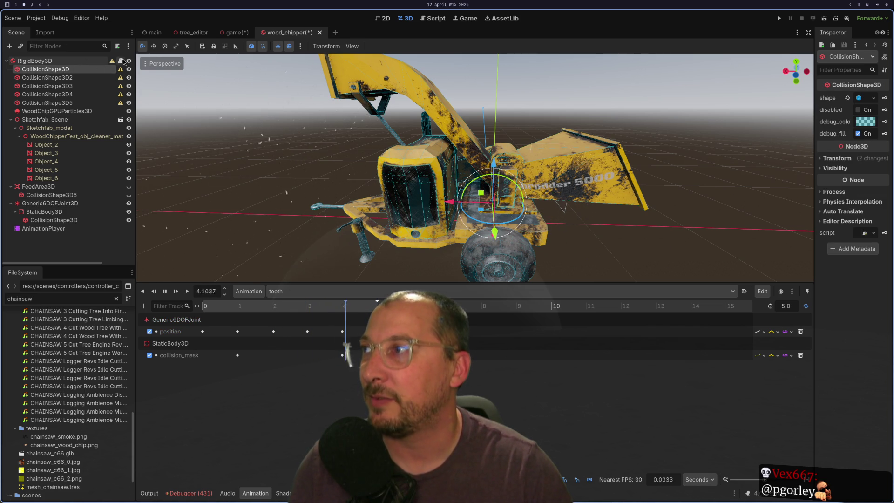
{"action": "left_click", "coordinate": [74, 61]}
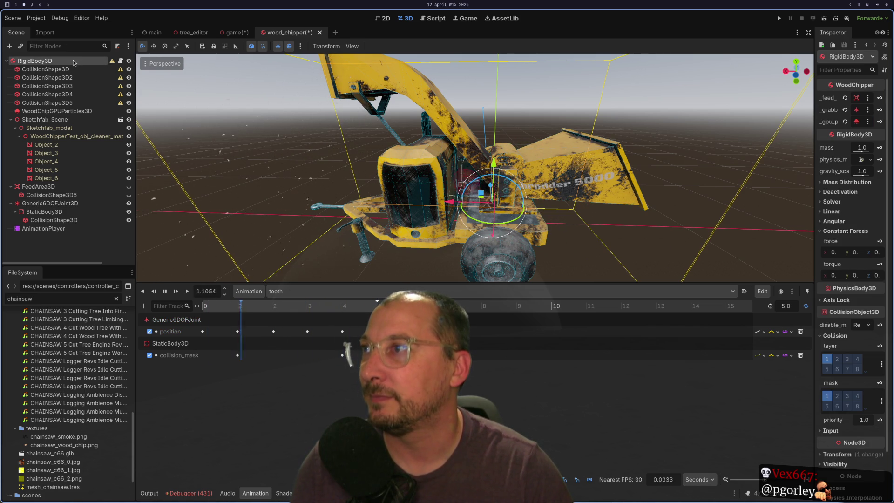
{"action": "type", "text": "Wo"}
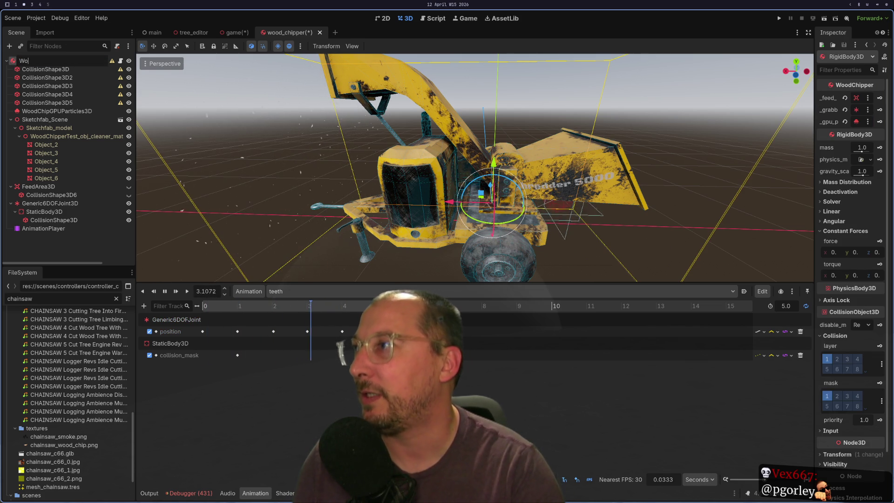
{"action": "type", "text": "odChi"}
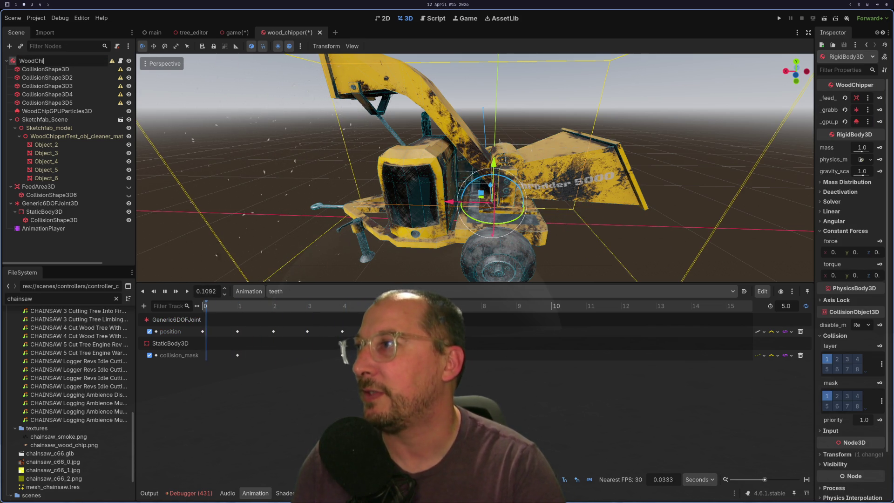
{"action": "key", "text": "Return"}
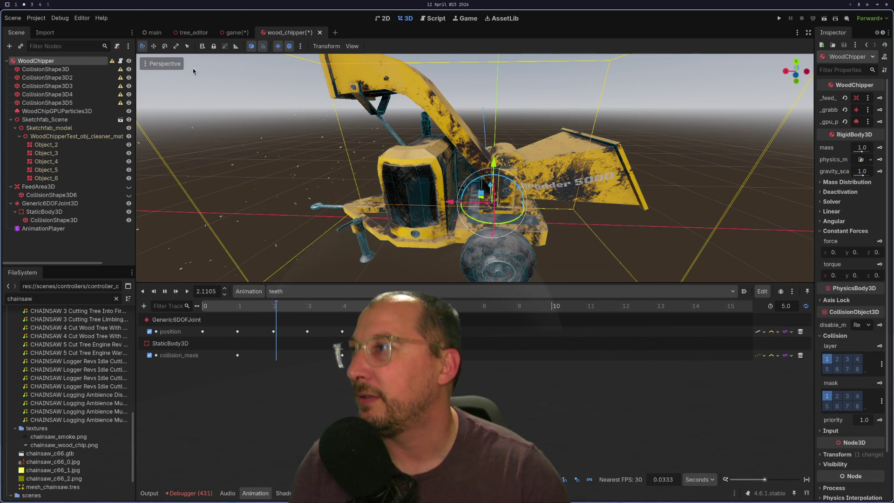
{"action": "key", "text": "super+1"}
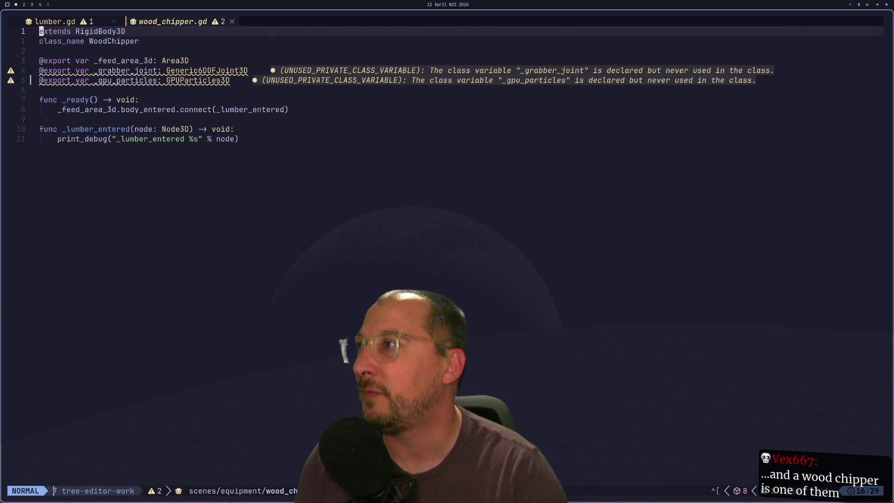
Duplicate the _grabber_joint declaration line in wood_chipper.gd
{"action": "key", "text": "j"}
{"action": "key", "text": "j"}
{"action": "key", "text": "j"}
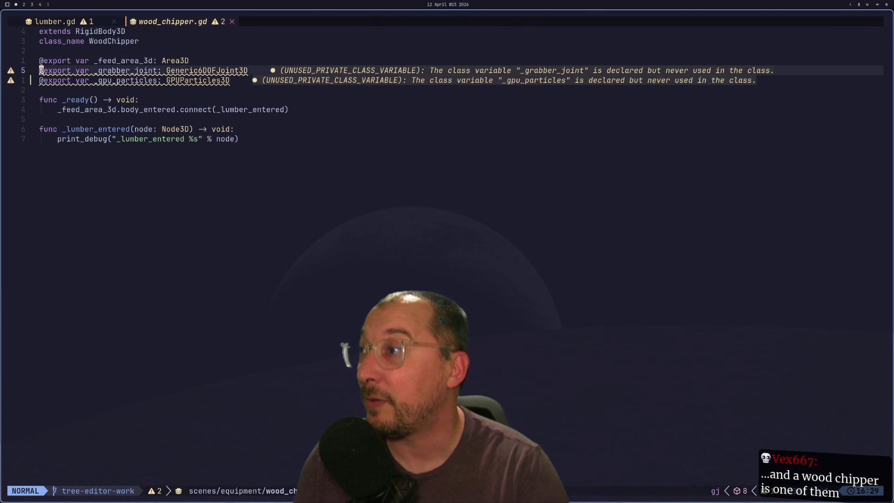
{"action": "key", "text": "super+2"}
{"action": "key", "text": "super+1"}
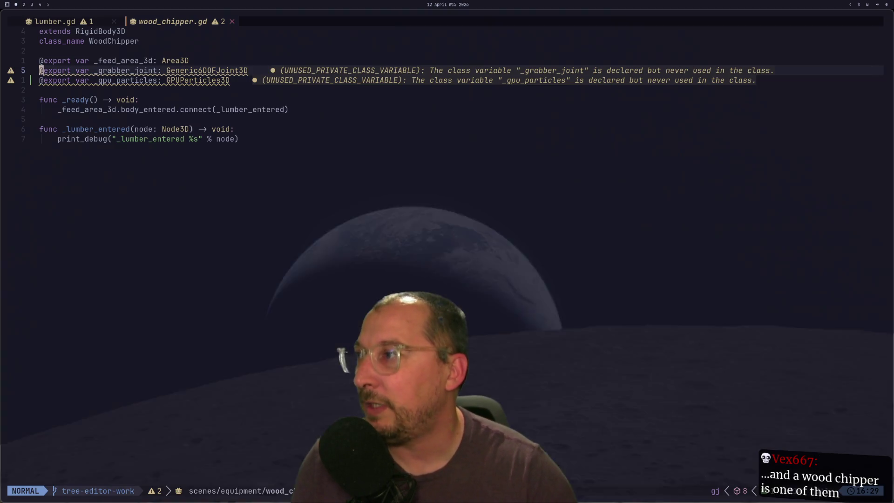
{"action": "key", "text": "o"}
{"action": "type", "text": "@export var _grabber_joint: Generic6DOFJoint3D"}
{"action": "key", "text": "Escape"}
Check the StaticBody3D node, then redo the duplicated _grabber_joint line after a bad paste
{"action": "key", "text": "super+2"}
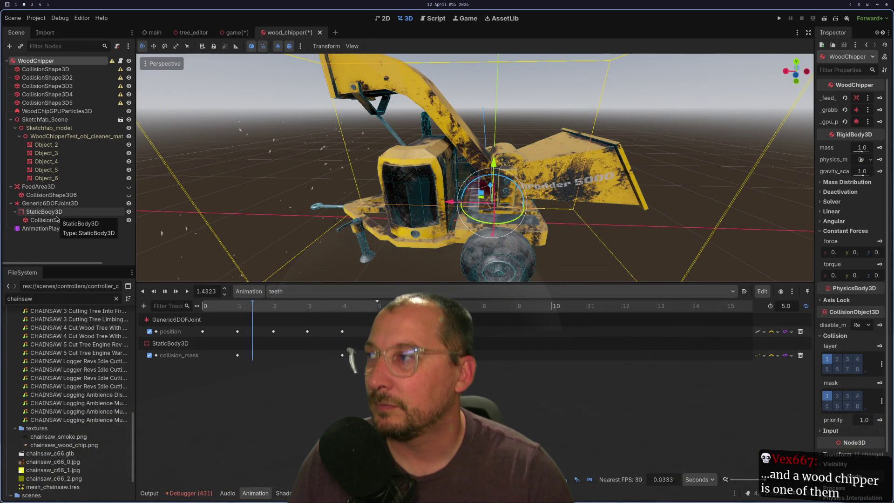
{"action": "key", "text": "super+1"}
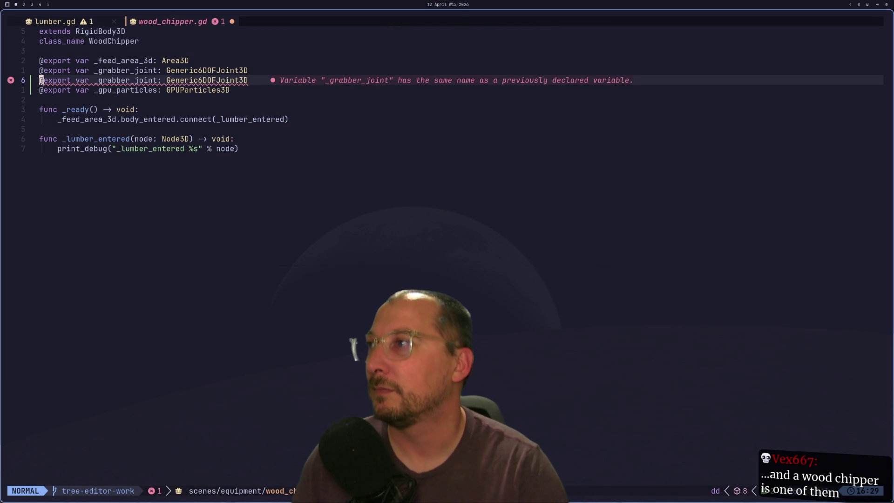
{"action": "key", "text": "j"}
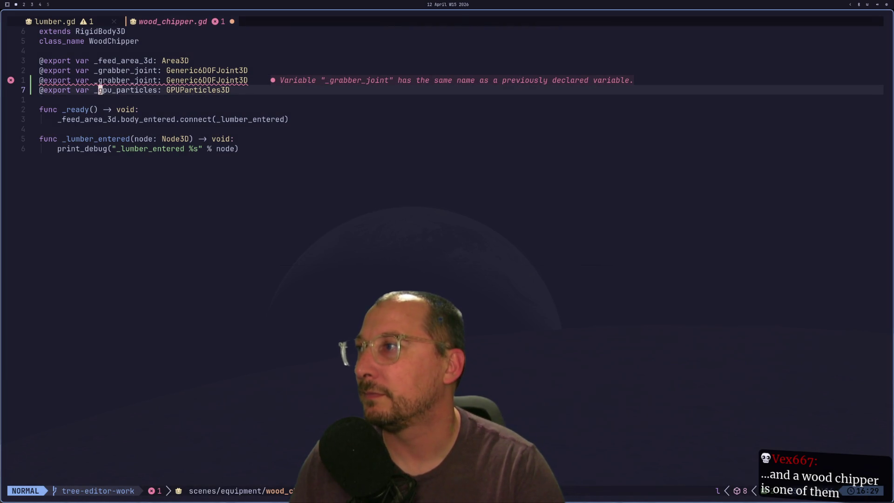
{"action": "key", "text": "u"}
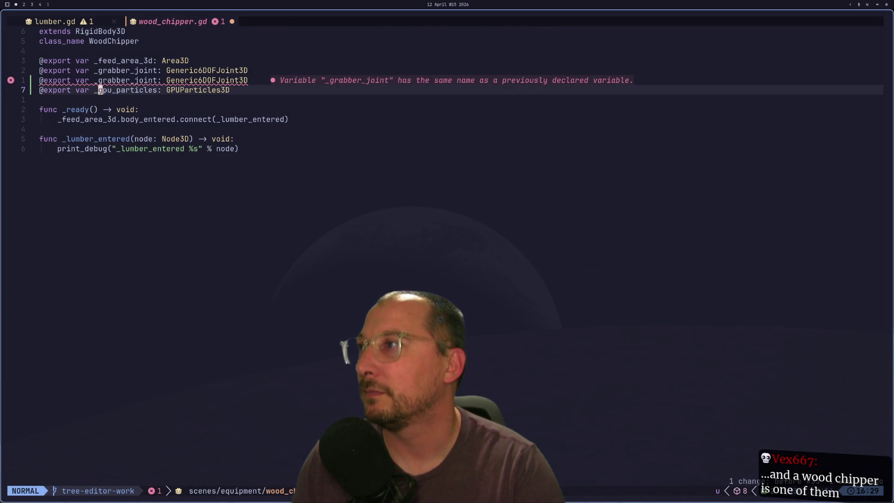
{"action": "key", "text": "k"}
{"action": "key", "text": "c"}
{"action": "key", "text": "c"}
{"action": "key", "text": "Escape"}
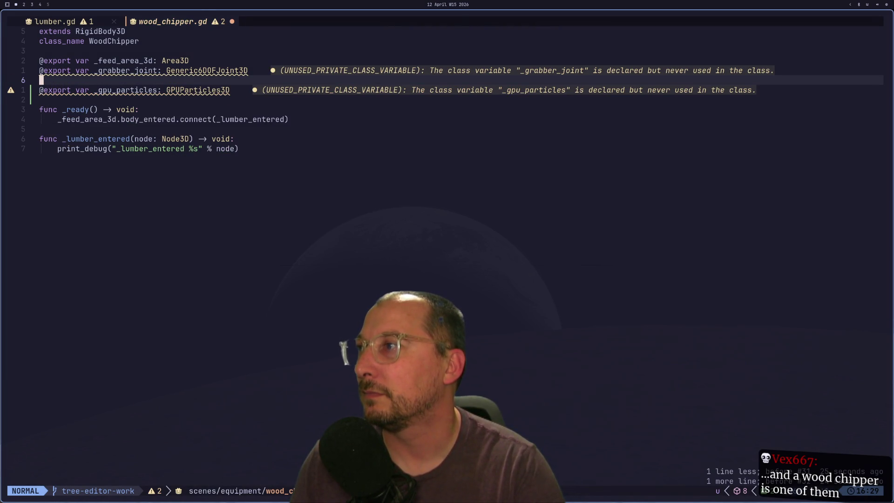
{"action": "key", "text": "p"}
{"action": "key", "text": "u"}
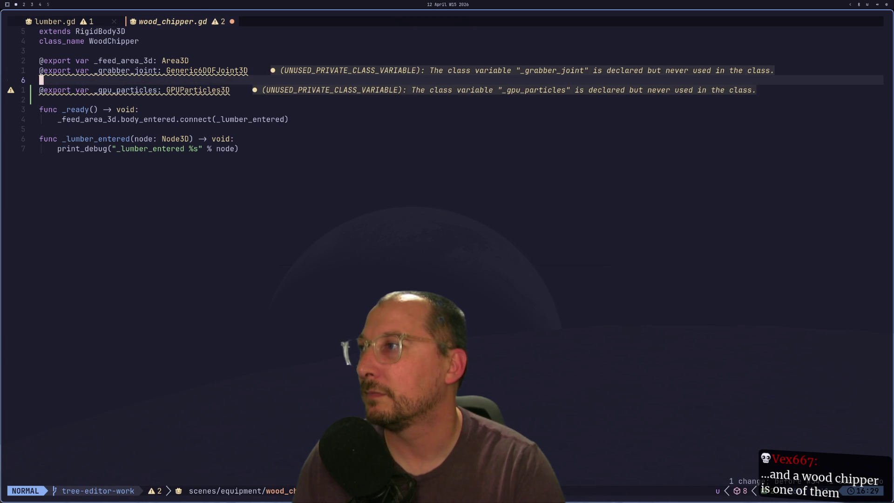
{"action": "key", "text": "k"}
{"action": "key", "text": "y"}
{"action": "key", "text": "y"}
{"action": "key", "text": "j"}
{"action": "key", "text": "p"}
{"action": "key", "text": "k"}
Rename the copy to _static_body_3d and change its type to StaticBody3D
{"action": "key", "text": "d"}
{"action": "key", "text": "d"}
{"action": "type", "text": "lwcw"}
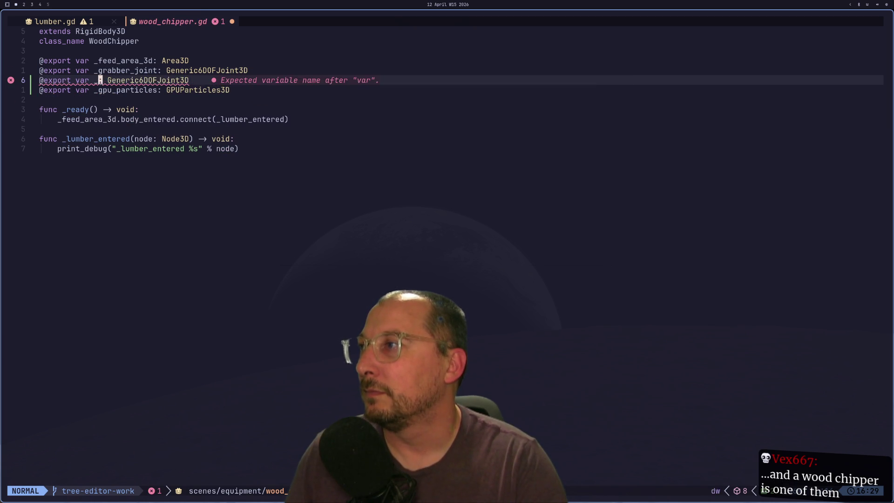
{"action": "type", "text": "_static_body"}
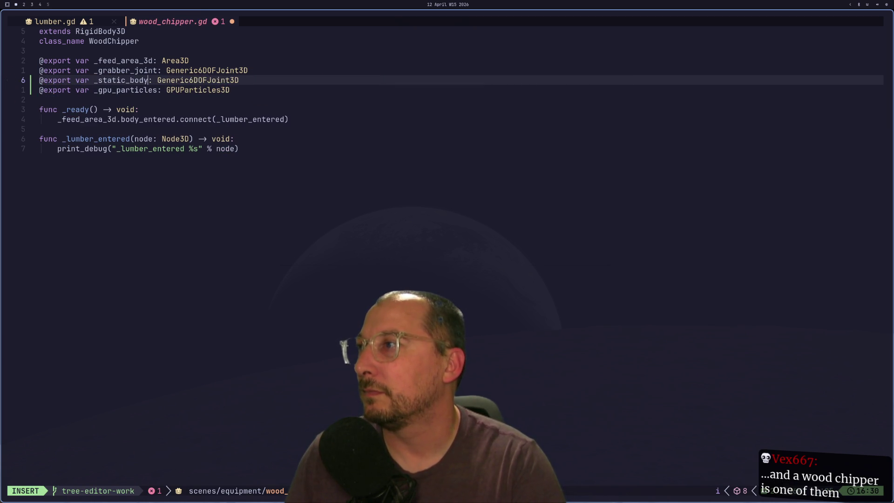
{"action": "type", "text": "3d"}
{"action": "key", "text": "Escape"}
{"action": "key", "text": "C"}
{"action": "key", "text": "BackSpace"}
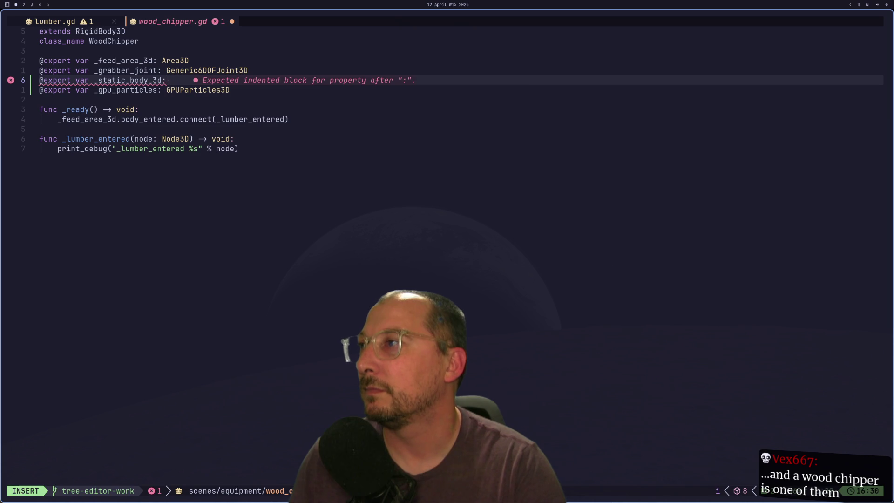
{"action": "type", "text": " Static"}
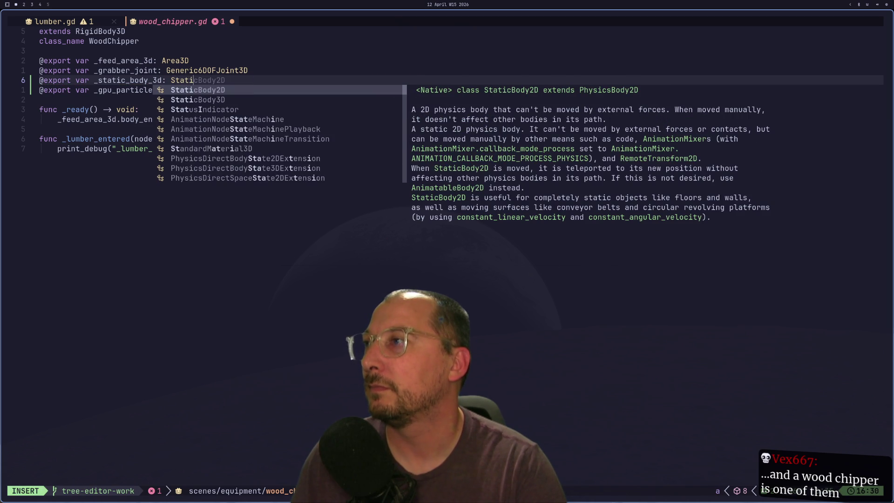
{"action": "key", "text": "Down"}
{"action": "key", "text": "Escape"}
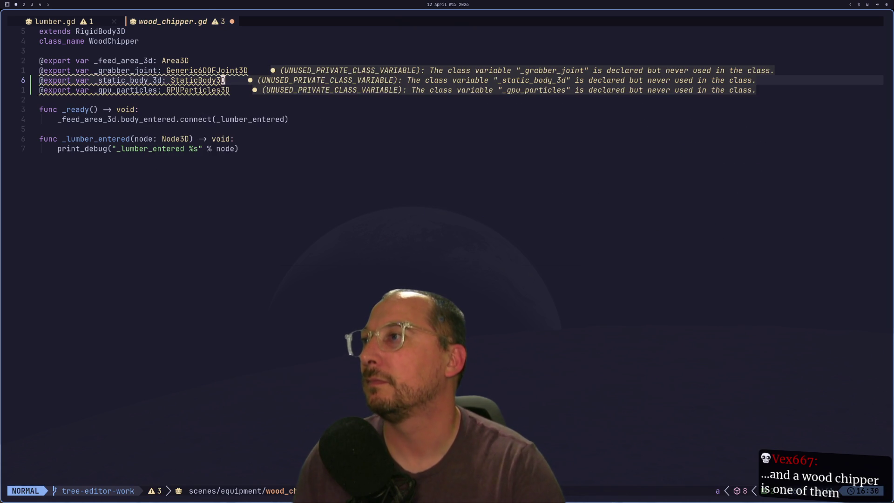
{"action": "key", "text": "super+2"}
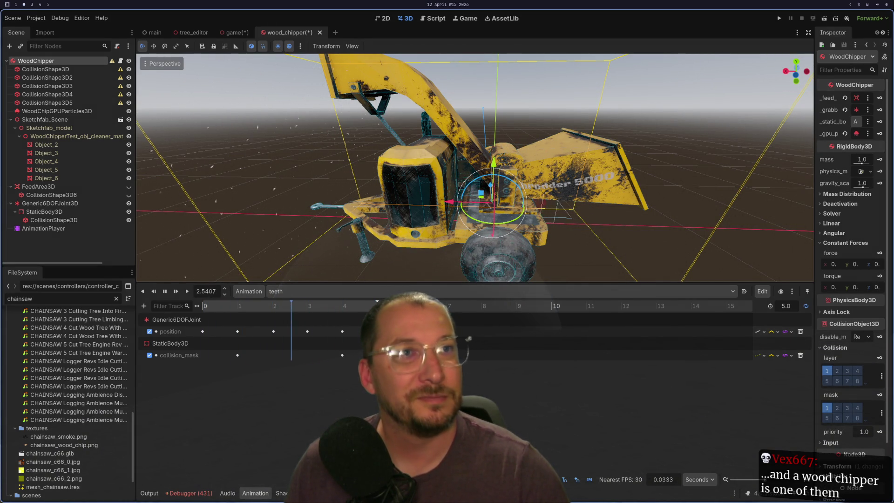
{"action": "scroll", "coordinate": [602, 187], "scroll_direction": "down", "scroll_amount": 4}
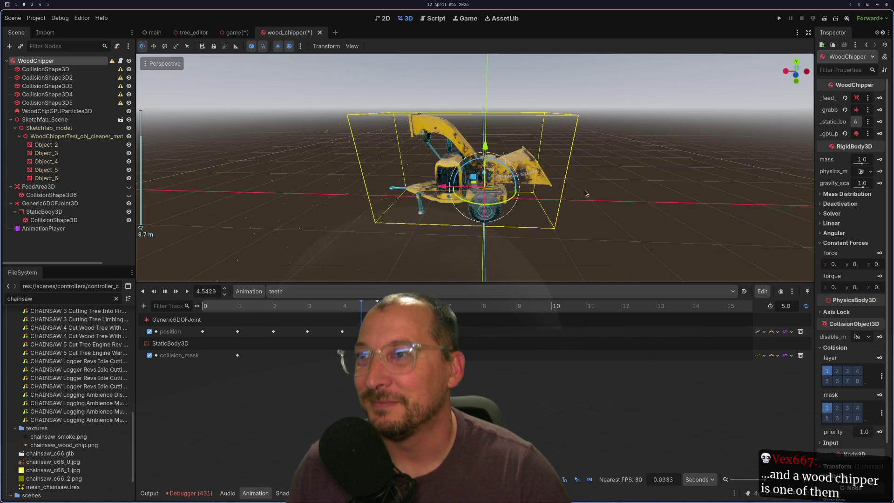
{"action": "scroll", "coordinate": [601, 187], "scroll_direction": "up", "scroll_amount": 10}
{"action": "left_click_drag", "start_coordinate": [602, 186], "coordinate": [485, 186]}
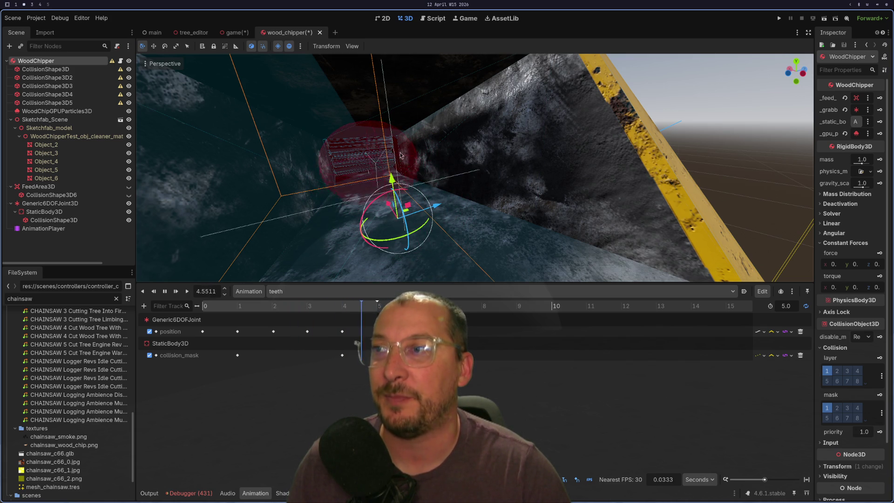
{"action": "mouse_move", "coordinate": [408, 206]}
{"action": "left_mouse_down"}
{"action": "mouse_move", "coordinate": [520, 210]}
{"action": "mouse_move", "coordinate": [565, 201]}
{"action": "left_mouse_up"}
{"action": "scroll", "coordinate": [472, 205], "scroll_direction": "up", "scroll_amount": 3}
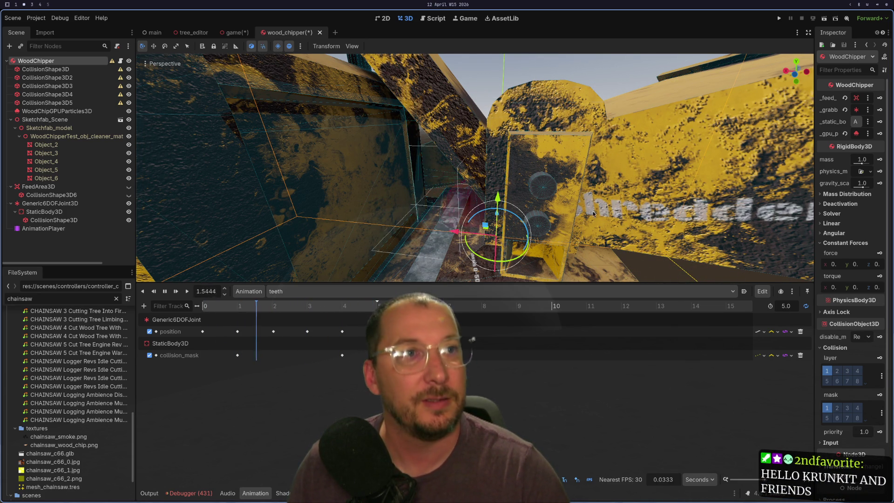
{"action": "scroll", "coordinate": [642, 225], "scroll_direction": "down", "scroll_amount": 5}
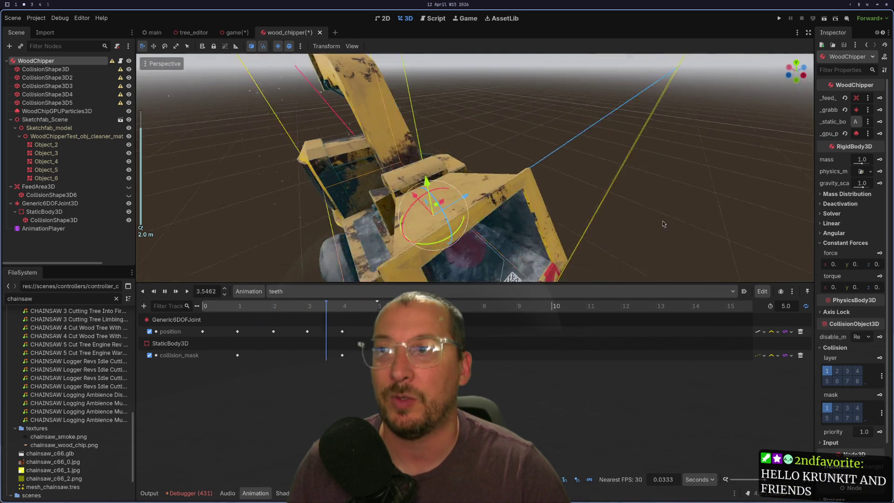